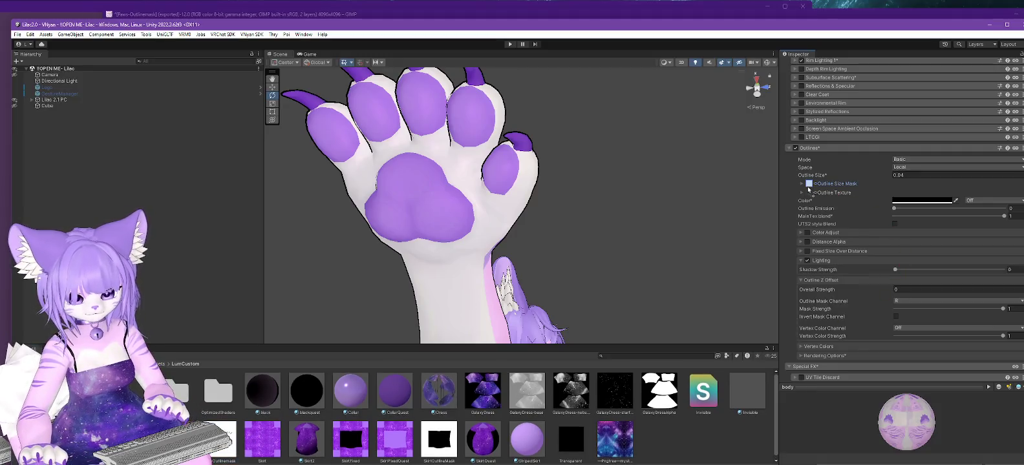
# Step: Set the mask texture as the paw material's Outline Size Mask and orbit around the paw to check both sides
pyautogui.moveTo(835, 194); pyautogui.dragTo(809, 184)
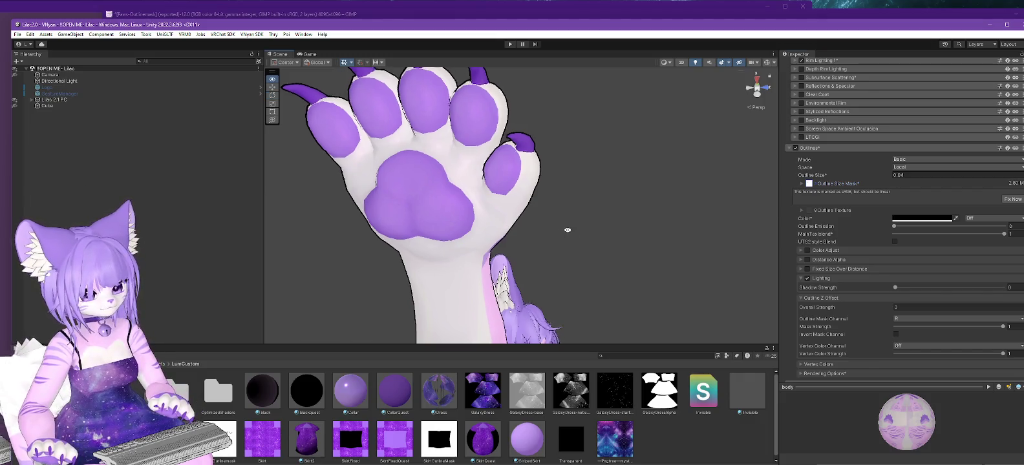
pyautogui.moveTo(568, 224); pyautogui.dragTo(604, 202, button='middle')
pyautogui.moveTo(605, 202)
pyautogui.keyDown('alt'); pyautogui.mouseDown()
pyautogui.moveTo(599, 457)
pyautogui.moveTo(459, 399)
pyautogui.mouseUp(); pyautogui.keyUp('alt')
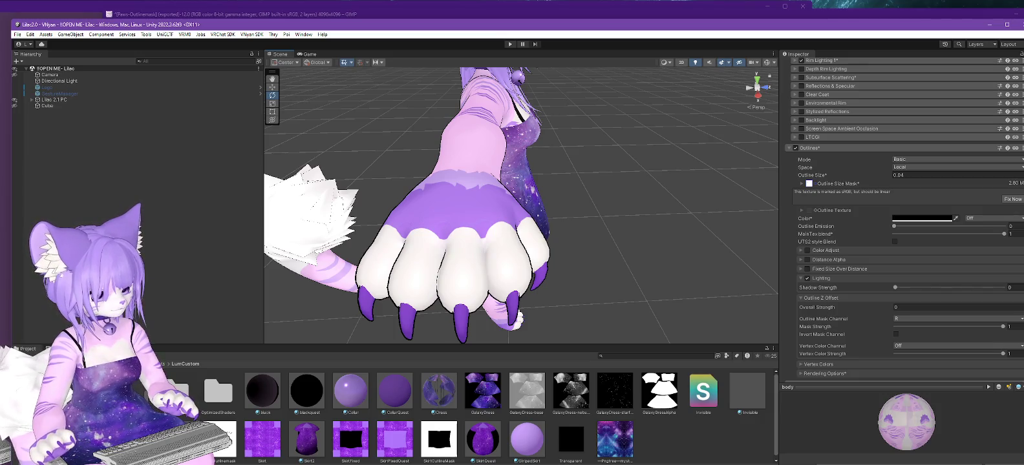
pyautogui.hotkey('alt', 'Tab')
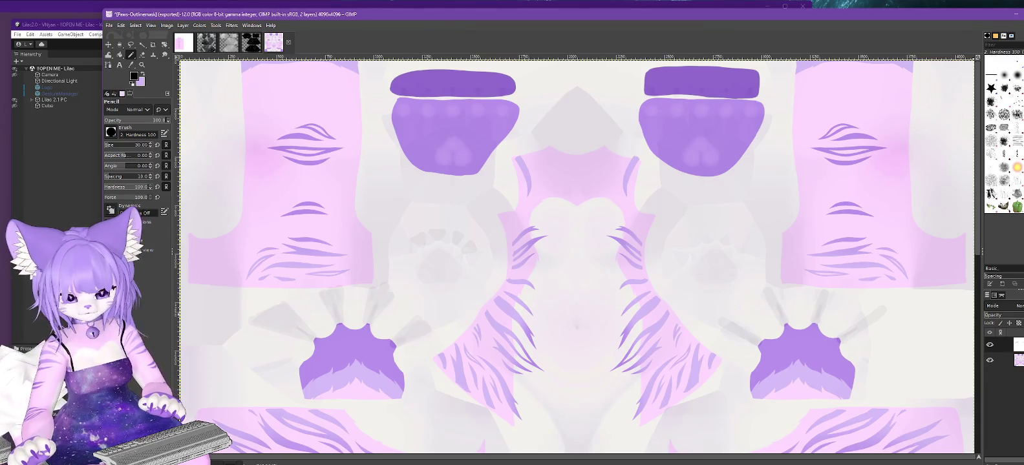
# Step: Show the claw outline layer and paint the left paw mask, bucket-filling its three holes solid
pyautogui.click(990, 344)
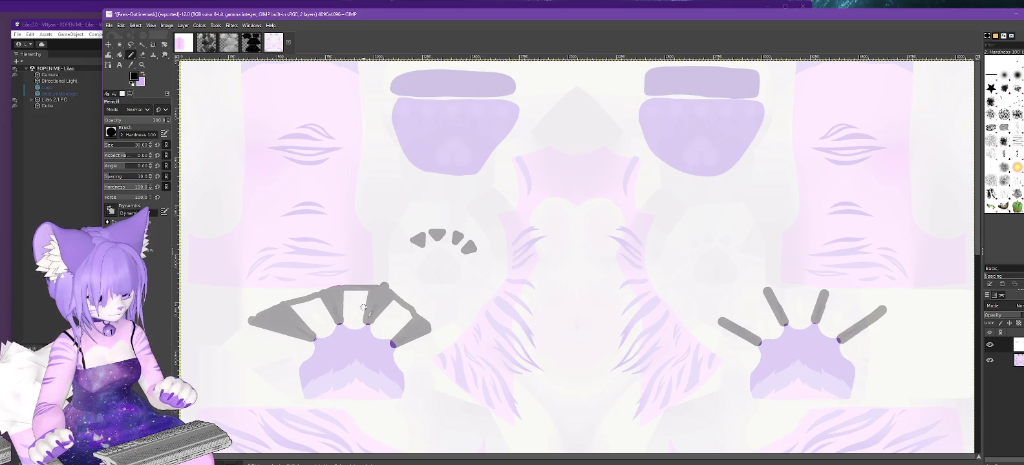
pyautogui.hotkey('shift', 'b')
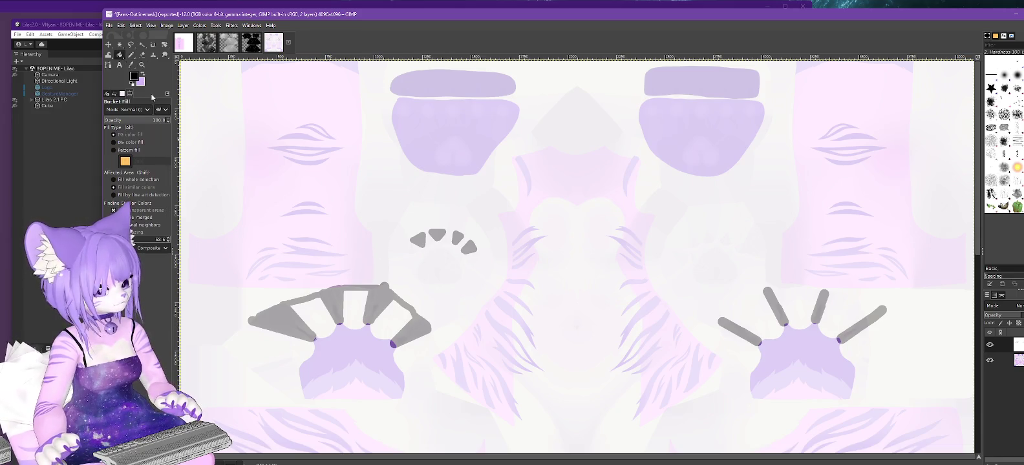
pyautogui.click(350, 306)
pyautogui.hotkey('ctrl', 'z')
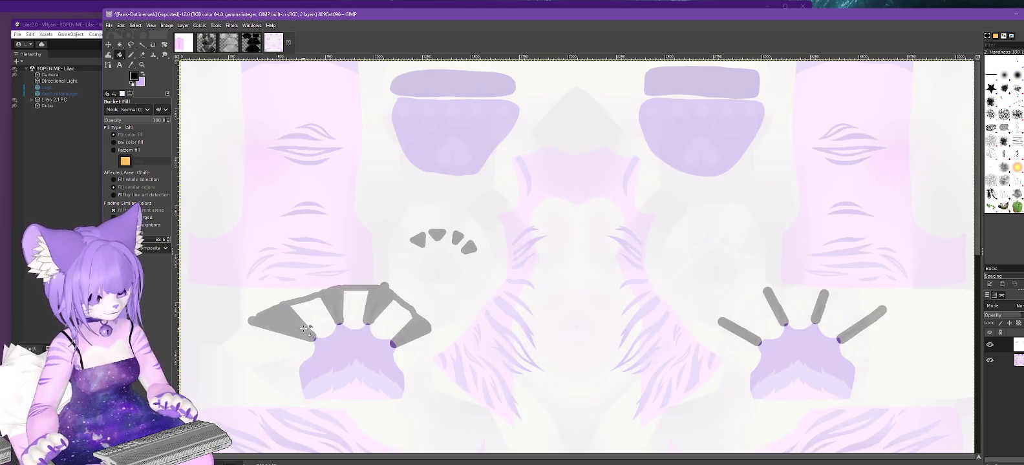
pyautogui.click(132, 56)
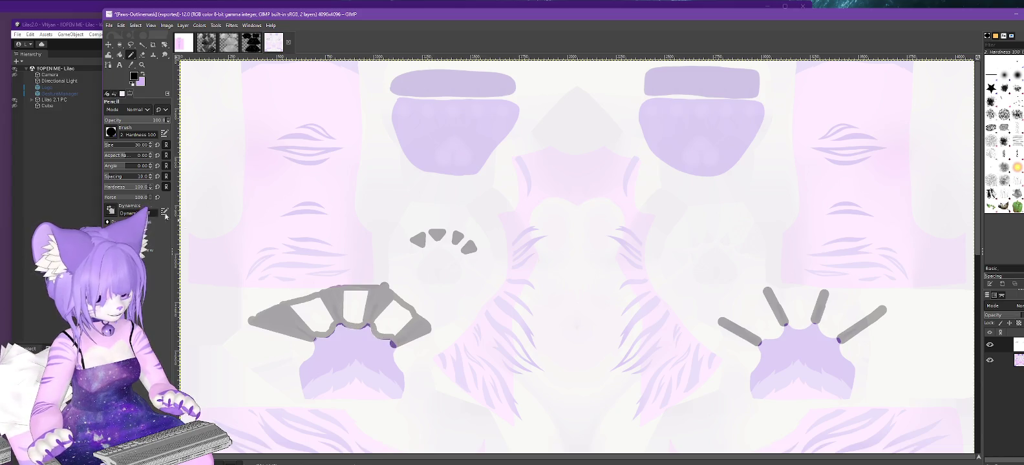
pyautogui.click(120, 56)
pyautogui.click(313, 312)
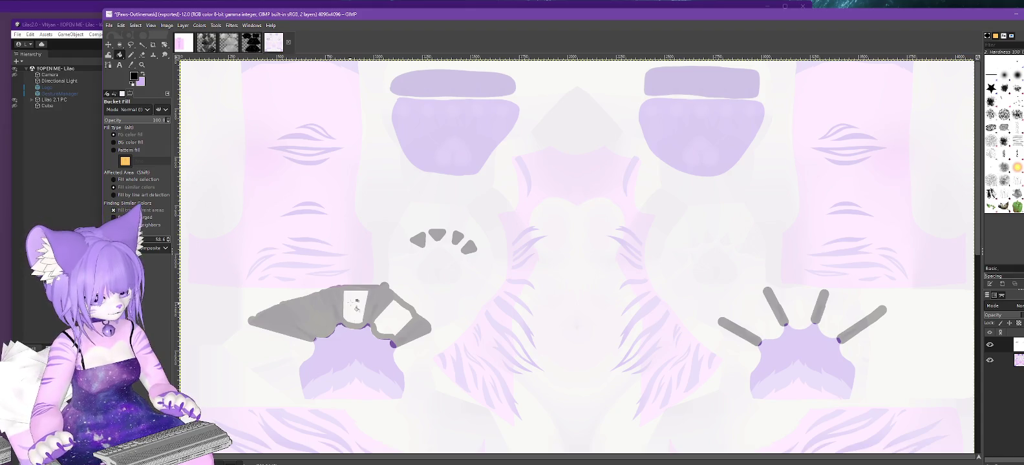
pyautogui.click(357, 309)
pyautogui.click(399, 323)
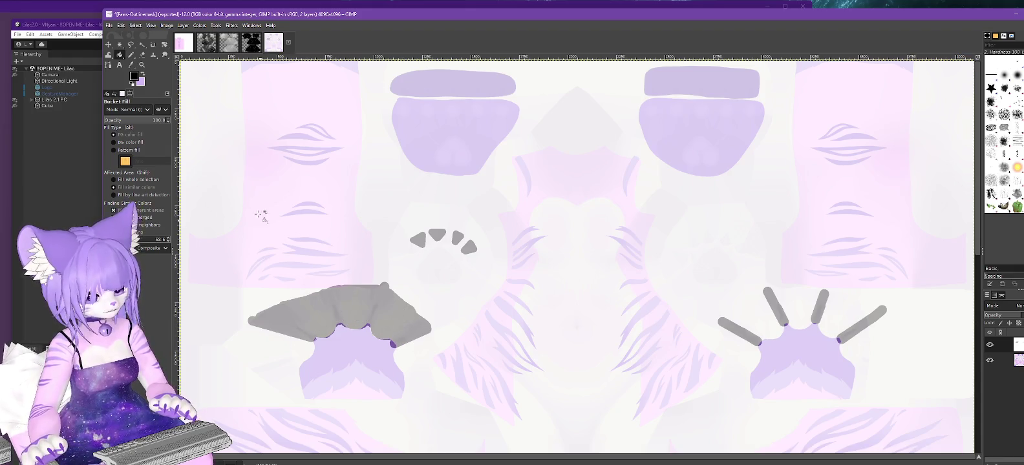
# Step: Hide the texture and export the mask as Paws-Outlinemask.png, then minimize GIMP
pyautogui.click(507, 188)
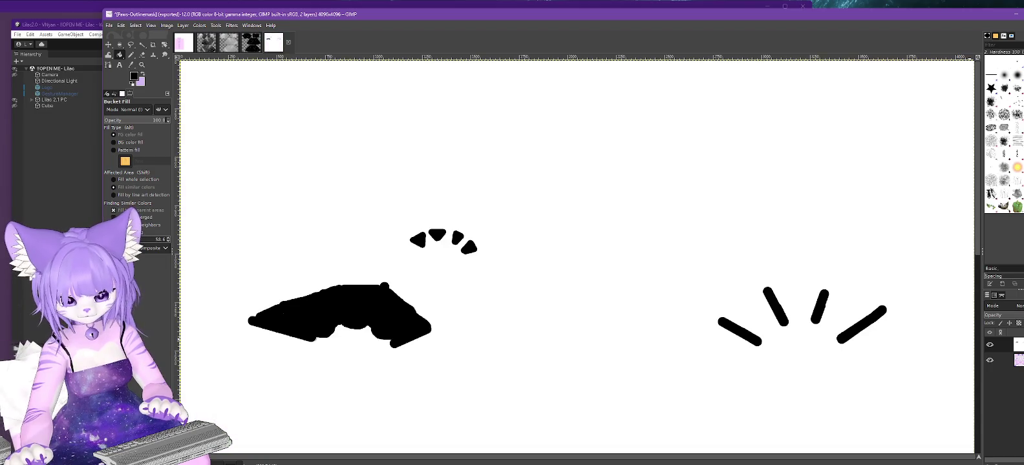
pyautogui.click(109, 26)
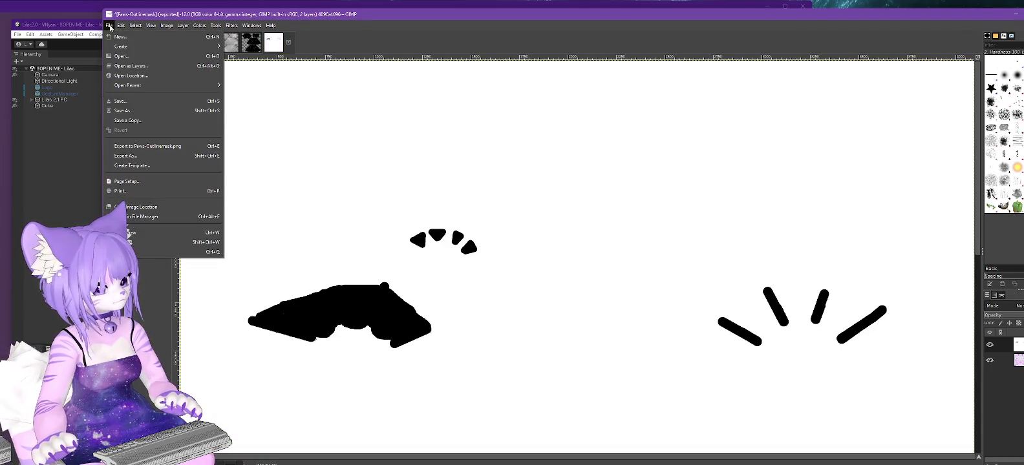
pyautogui.click(144, 147)
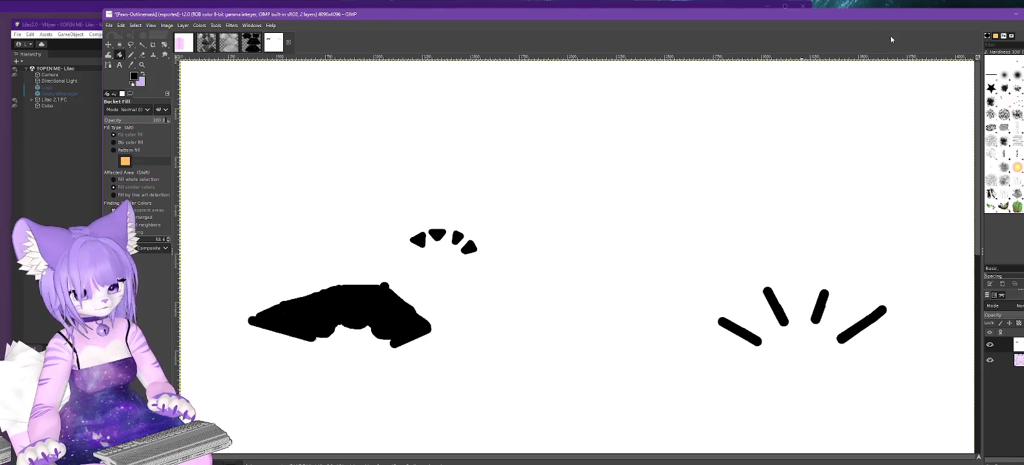
pyautogui.click(1019, 16)
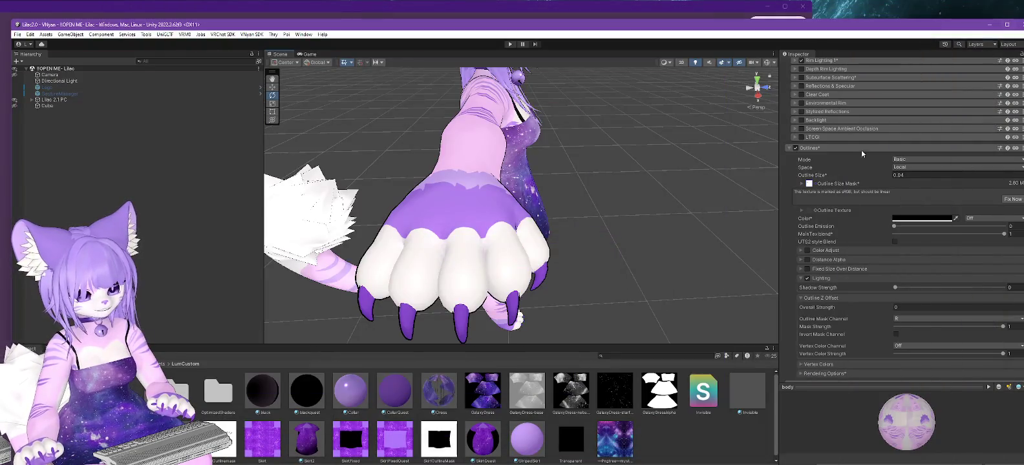
# Step: Orbit around the avatar's paw, arm, torso and tail to inspect the masked outlines, then return to GIMP maximized
pyautogui.moveTo(588, 274)
pyautogui.keyDown('alt'); pyautogui.mouseDown()
pyautogui.moveTo(624, 198)
pyautogui.moveTo(600, 306)
pyautogui.moveTo(419, 222)
pyautogui.moveTo(347, 221)
pyautogui.moveTo(597, 238)
pyautogui.moveTo(686, 231)
pyautogui.moveTo(623, 123)
pyautogui.moveTo(642, 86)
pyautogui.moveTo(570, 83)
pyautogui.moveTo(548, 95)
pyautogui.moveTo(571, 108)
pyautogui.moveTo(650, 96)
pyautogui.moveTo(641, 63)
pyautogui.moveTo(569, 194)
pyautogui.moveTo(480, 305)
pyautogui.moveTo(334, 290)
pyautogui.moveTo(583, 273)
pyautogui.moveTo(419, 274)
pyautogui.mouseUp(); pyautogui.keyUp('alt')
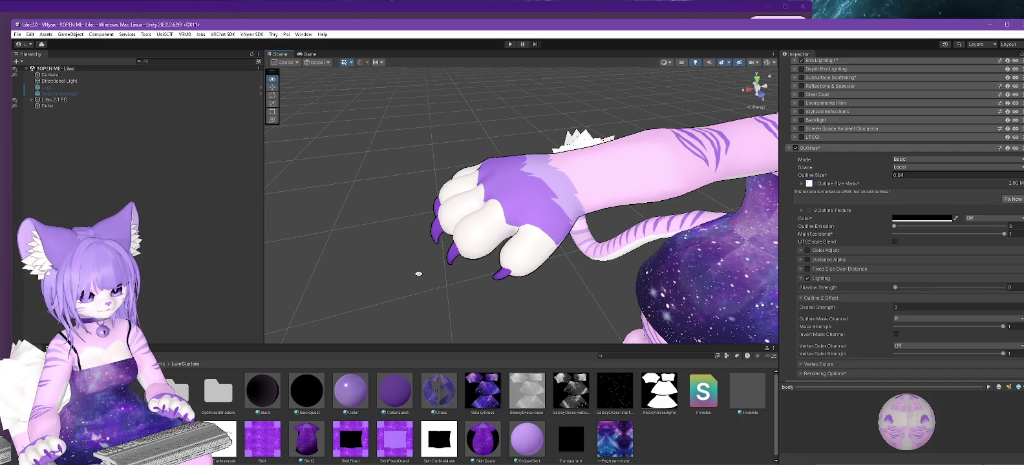
pyautogui.moveTo(553, 285)
pyautogui.keyDown('alt'); pyautogui.mouseDown()
pyautogui.moveTo(564, 267)
pyautogui.moveTo(517, 251)
pyautogui.mouseUp(); pyautogui.keyUp('alt')
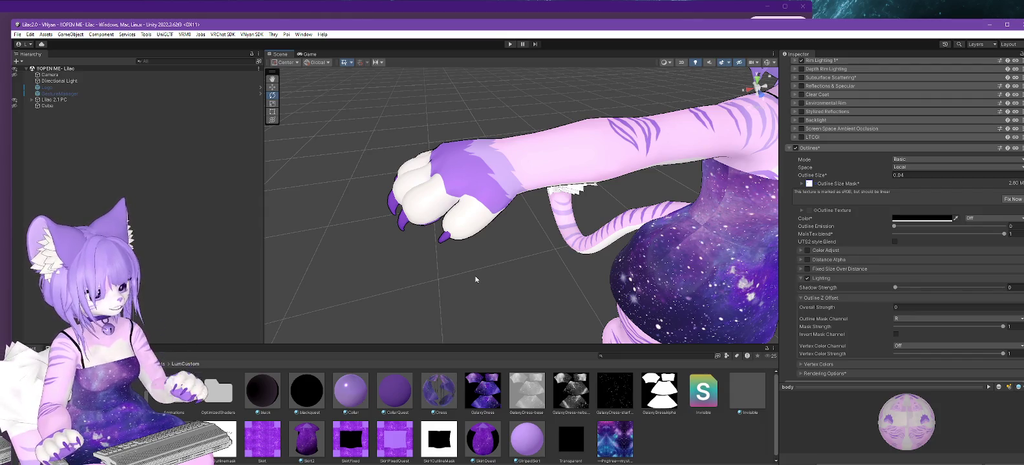
pyautogui.keyDown('alt'); pyautogui.moveTo(560, 252); pyautogui.dragTo(304, 233); pyautogui.keyUp('alt')
pyautogui.moveTo(669, 218)
pyautogui.keyDown('alt'); pyautogui.mouseDown()
pyautogui.moveTo(600, 136)
pyautogui.moveTo(609, 177)
pyautogui.mouseUp(); pyautogui.keyUp('alt')
pyautogui.scroll(-5, 599, 135)
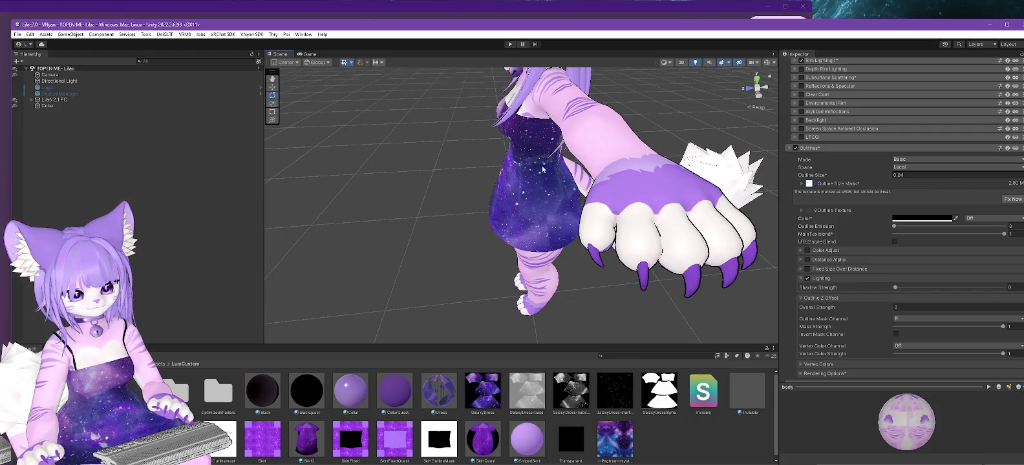
pyautogui.moveTo(502, 161)
pyautogui.keyDown('alt'); pyautogui.mouseDown()
pyautogui.moveTo(612, 159)
pyautogui.moveTo(593, 195)
pyautogui.mouseUp(); pyautogui.keyUp('alt')
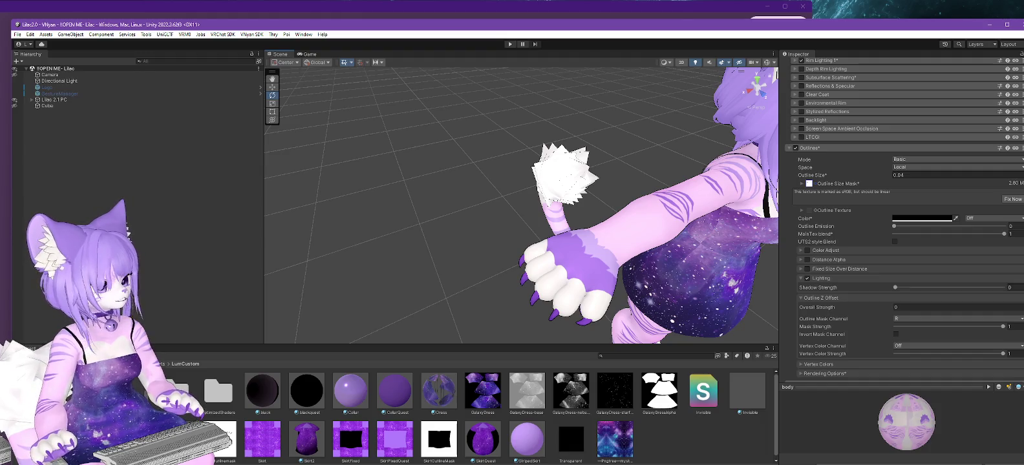
pyautogui.hotkey('alt', 'Tab')
pyautogui.press('super+Up')
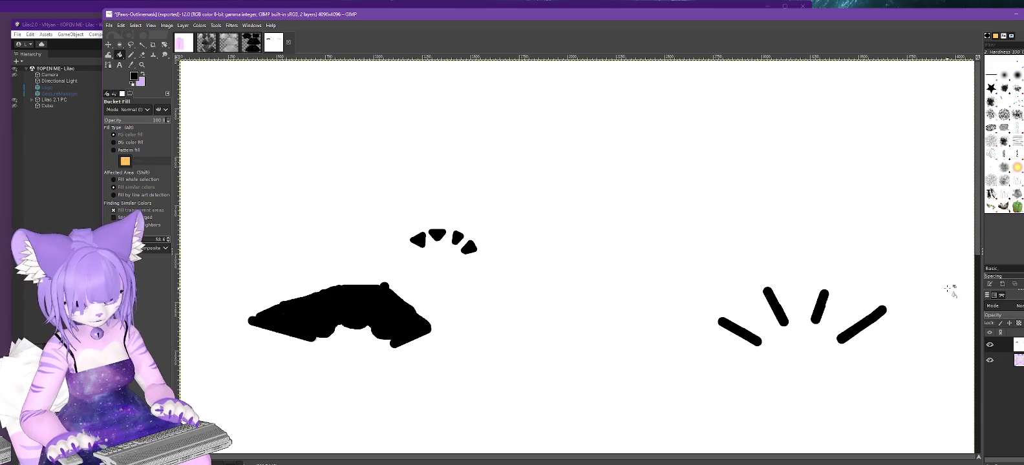
# Step: Copy the left paw mask into a new layer and flip it horizontally
pyautogui.click(1016, 316)
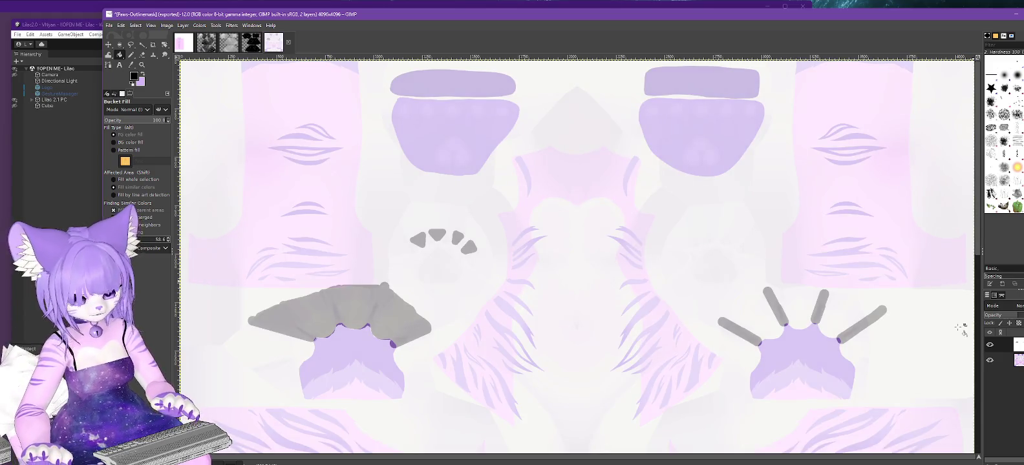
pyautogui.click(119, 45)
pyautogui.moveTo(214, 183)
pyautogui.mouseDown()
pyautogui.moveTo(382, 252)
pyautogui.moveTo(537, 382)
pyautogui.mouseUp()
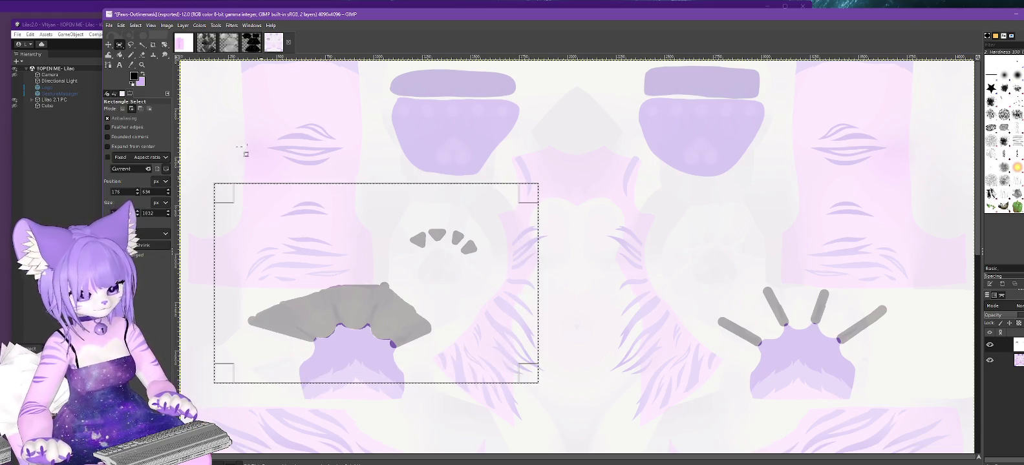
pyautogui.click(121, 25)
pyautogui.click(123, 29)
pyautogui.click(123, 29)
pyautogui.click(265, 150)
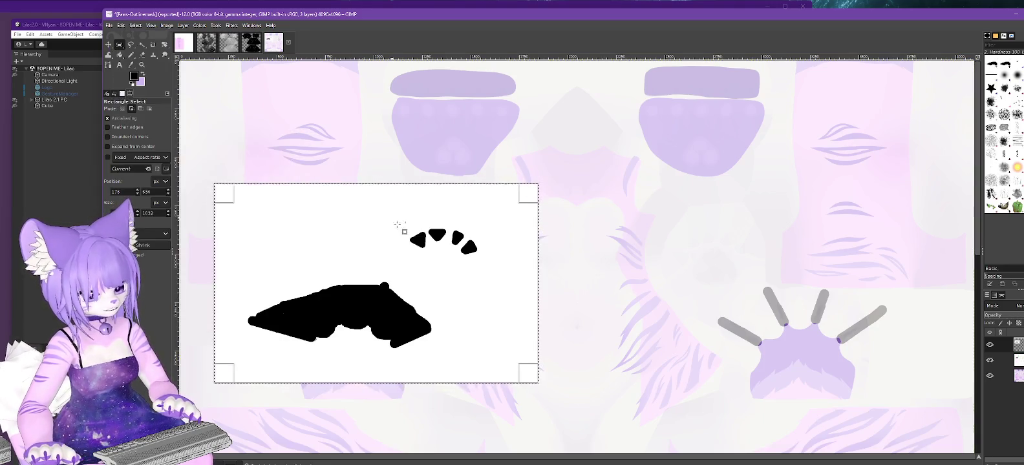
pyautogui.click(182, 25)
pyautogui.moveTo(196, 130)
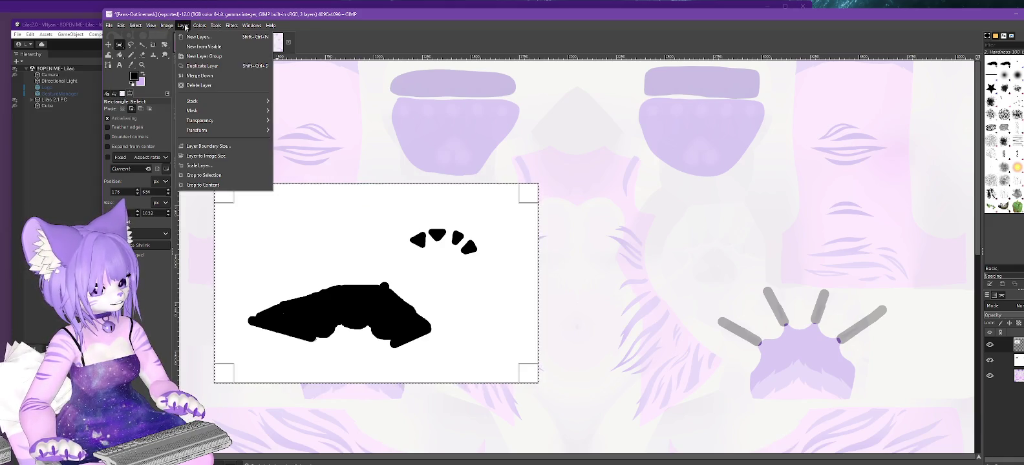
pyautogui.click(298, 131)
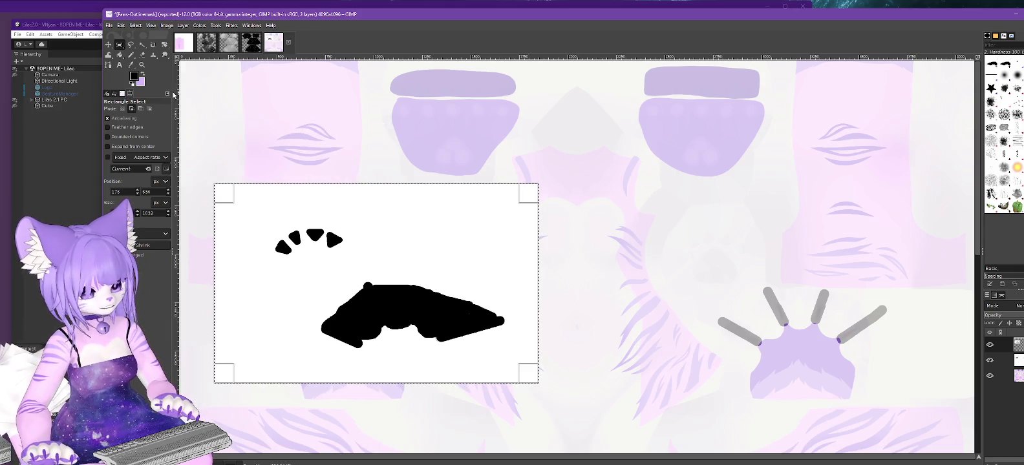
# Step: Align the mirrored mask over the right paw and restore the mask layer to full opacity
pyautogui.moveTo(1009, 319); pyautogui.dragTo(1001, 318)
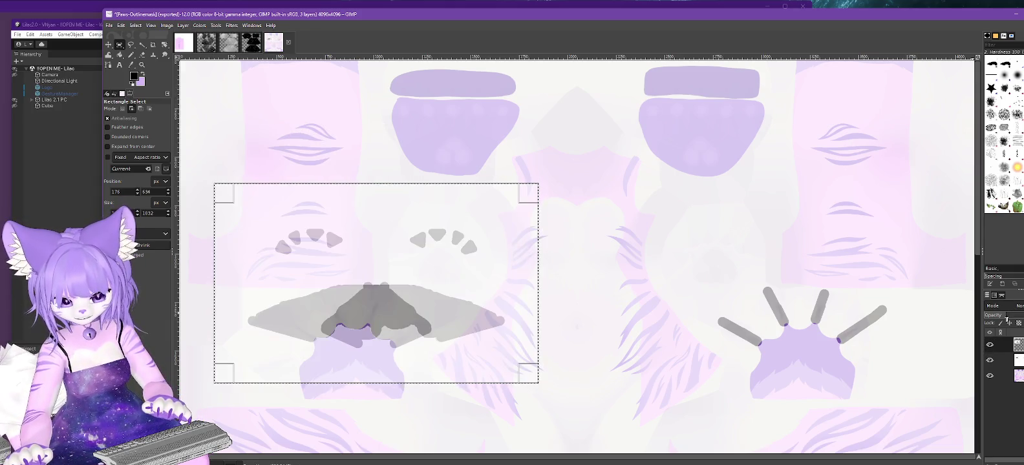
pyautogui.click(108, 44)
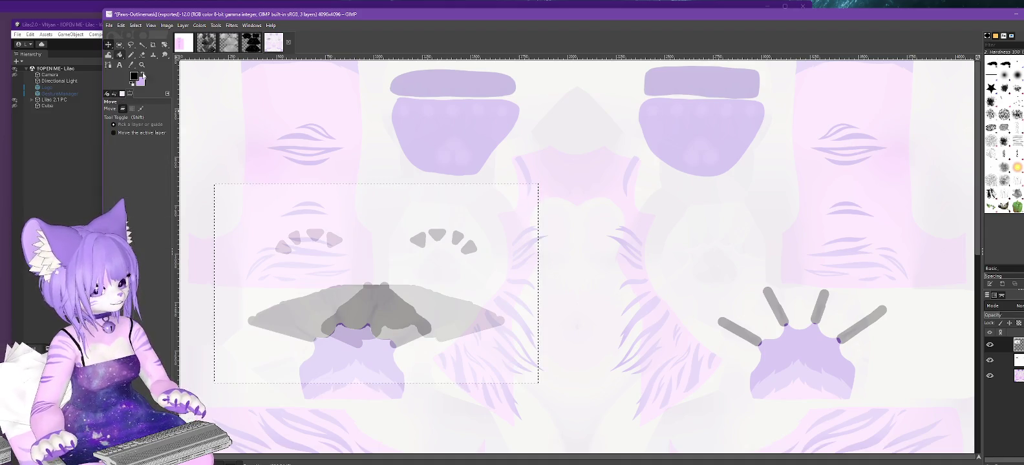
pyautogui.moveTo(384, 317); pyautogui.dragTo(784, 317)
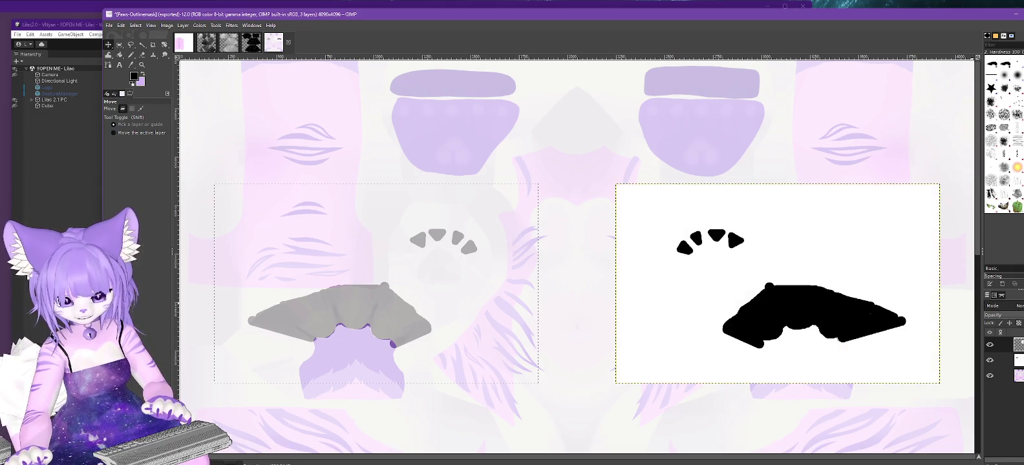
pyautogui.click(1015, 360)
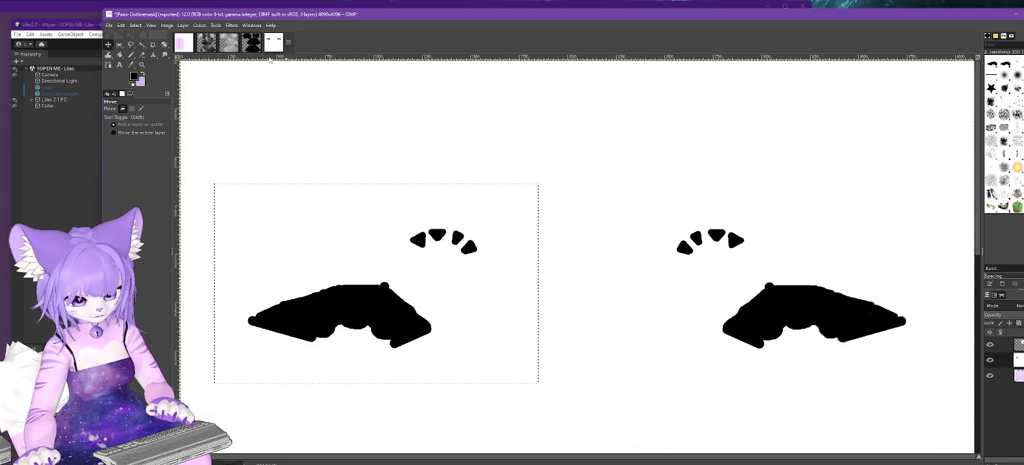
pyautogui.click(121, 25)
pyautogui.click(126, 147)
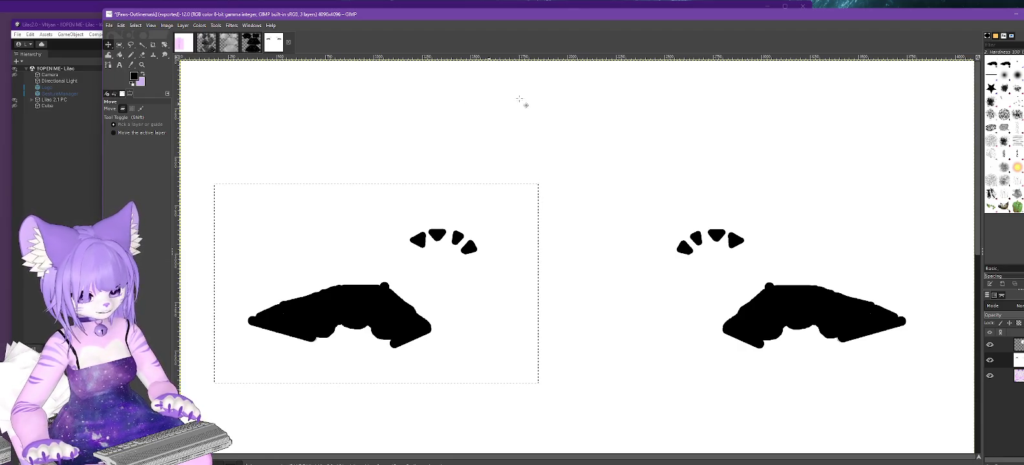
pyautogui.click(109, 25)
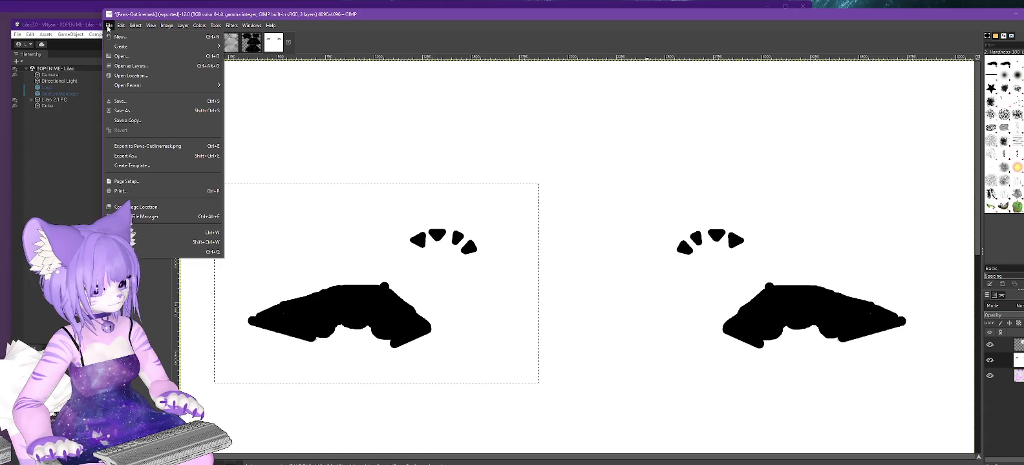
# Step: Save the mask as Paws-Outlinemask.xcf in D: Data > VRC > Lilac > Lilac2.0 - VNyan > Assets > LumCustom
pyautogui.click(141, 102)
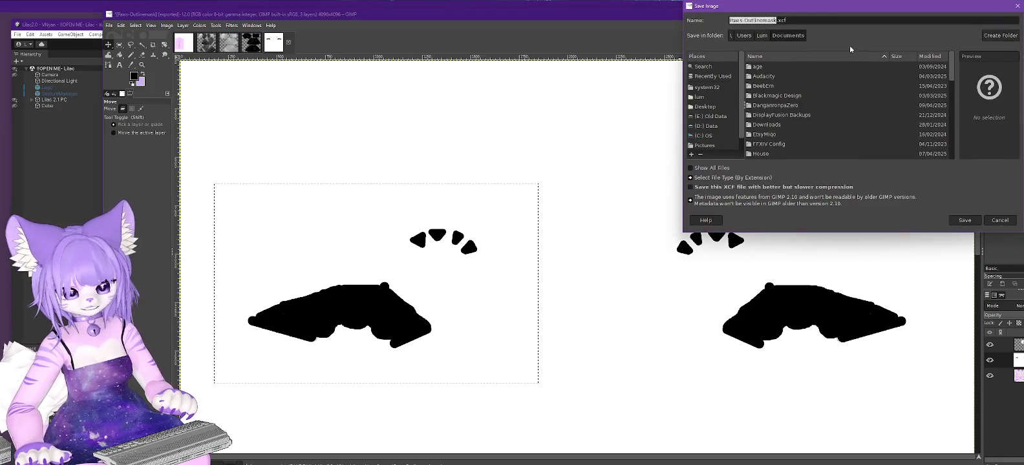
pyautogui.click(705, 126)
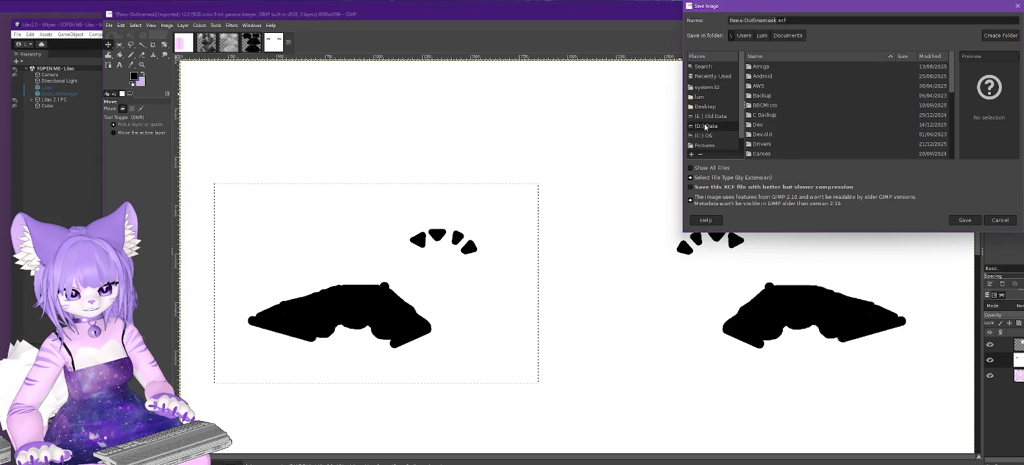
pyautogui.scroll(-3, 793, 117)
pyautogui.scroll(-3, 789, 123)
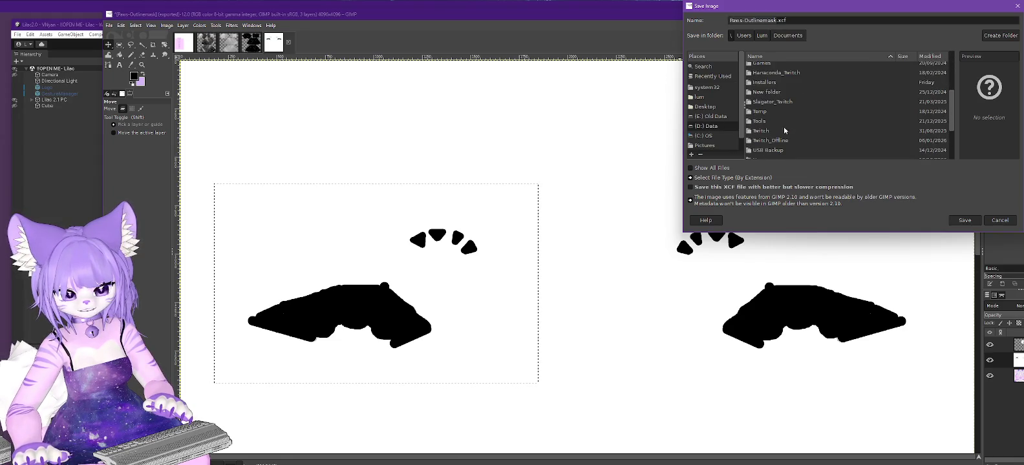
pyautogui.doubleClick(775, 140)
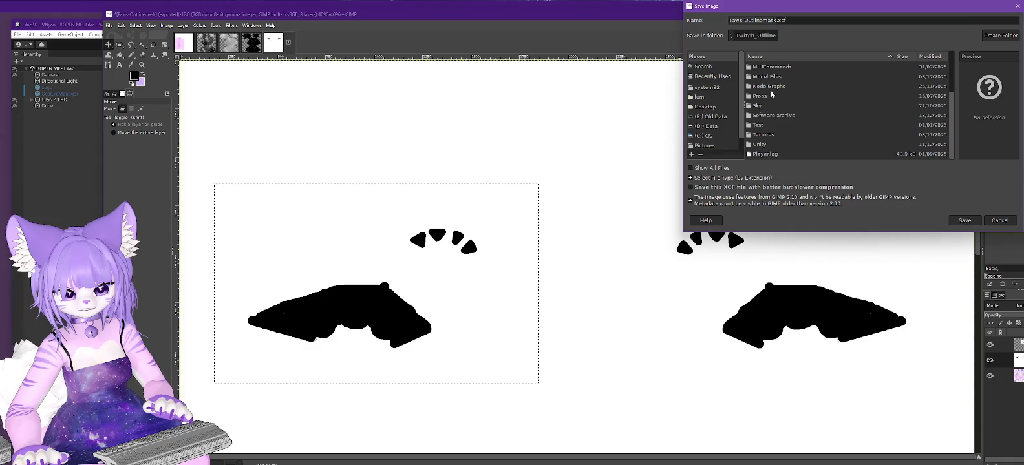
pyautogui.click(732, 35)
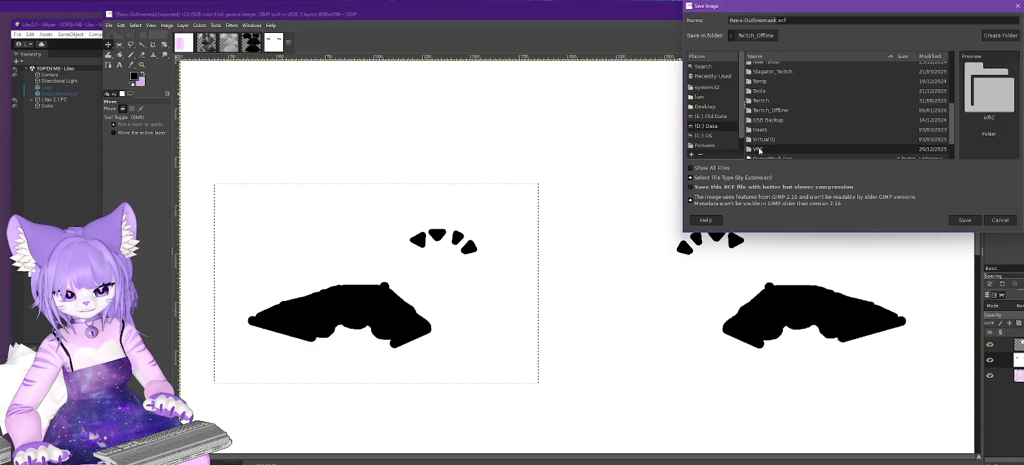
pyautogui.doubleClick(763, 149)
pyautogui.doubleClick(799, 77)
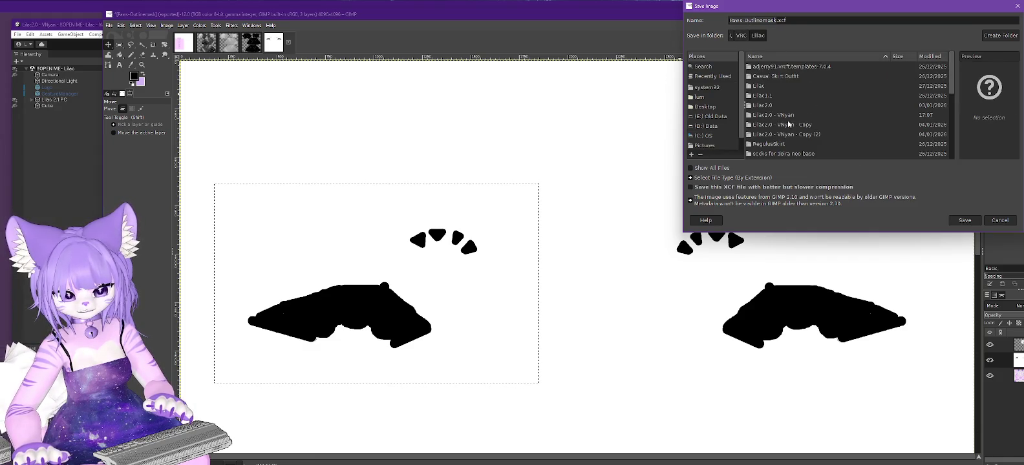
pyautogui.doubleClick(763, 116)
pyautogui.doubleClick(760, 67)
pyautogui.doubleClick(767, 96)
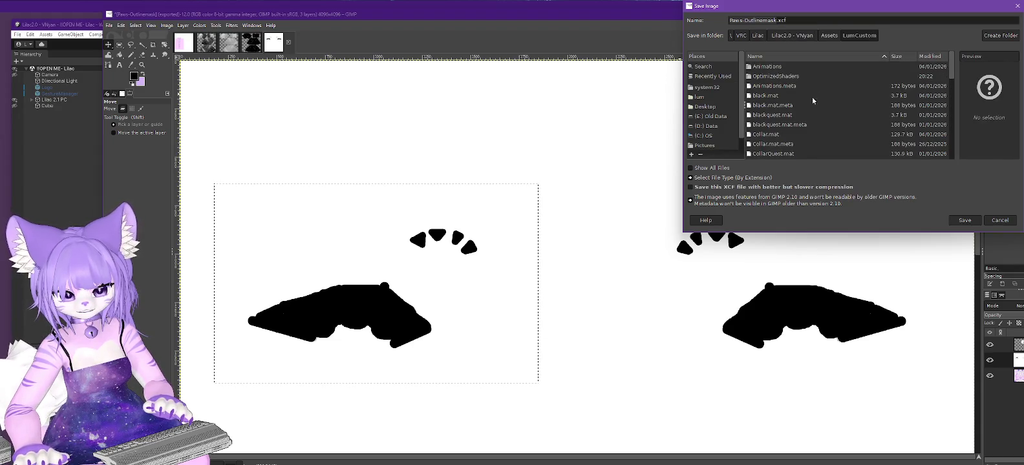
pyautogui.click(965, 221)
pyautogui.click(1013, 14)
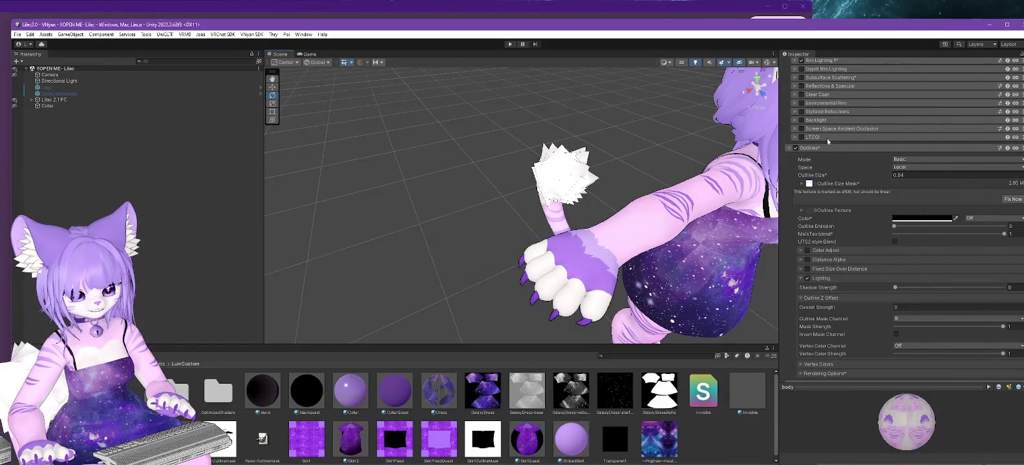
# Step: Lock in the optimized shader on the body material
pyautogui.scroll(2, 590, 159)
pyautogui.scroll(2, 591, 159)
pyautogui.moveTo(590, 159)
pyautogui.keyDown('alt'); pyautogui.mouseDown()
pyautogui.moveTo(510, 211)
pyautogui.moveTo(544, 192)
pyautogui.moveTo(451, 221)
pyautogui.moveTo(562, 202)
pyautogui.moveTo(550, 203)
pyautogui.mouseUp(); pyautogui.keyUp('alt')
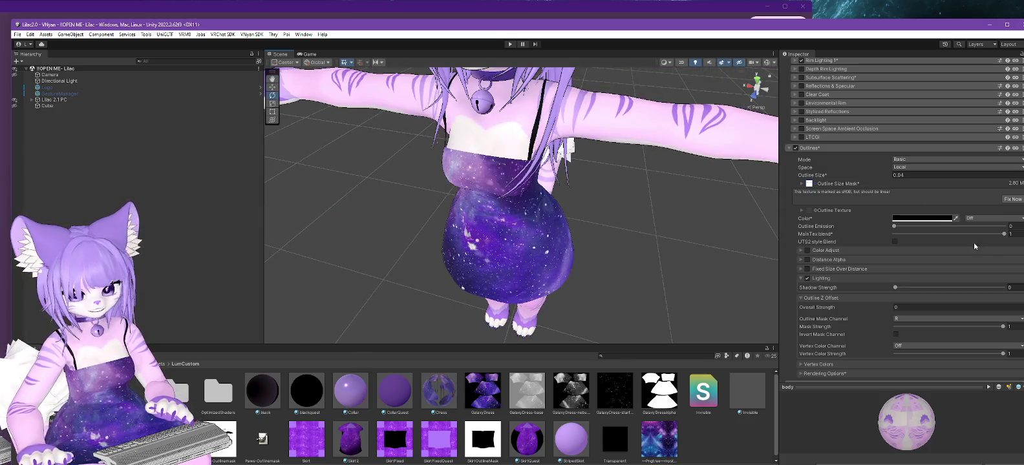
pyautogui.scroll(10, 885, 107)
pyautogui.scroll(3, 886, 107)
pyautogui.click(881, 107)
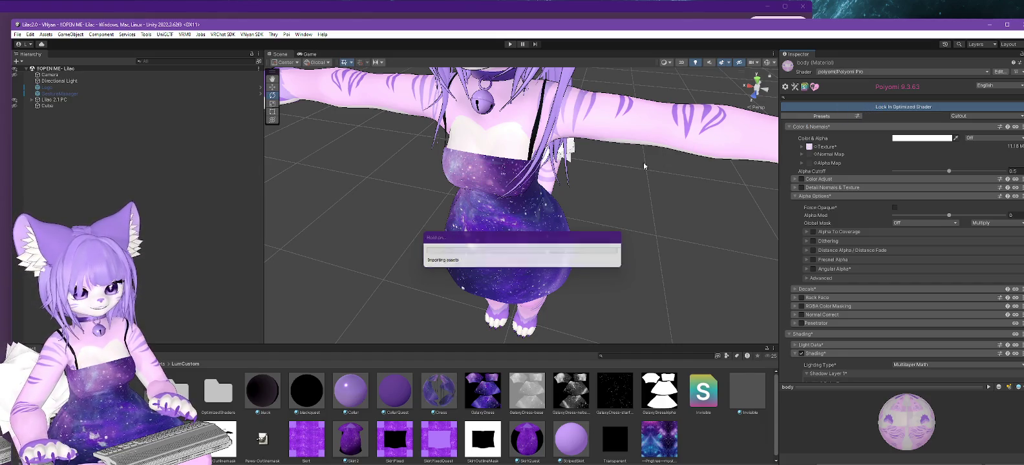
pyautogui.keyDown('alt'); pyautogui.moveTo(414, 182); pyautogui.dragTo(464, 210); pyautogui.keyUp('alt')
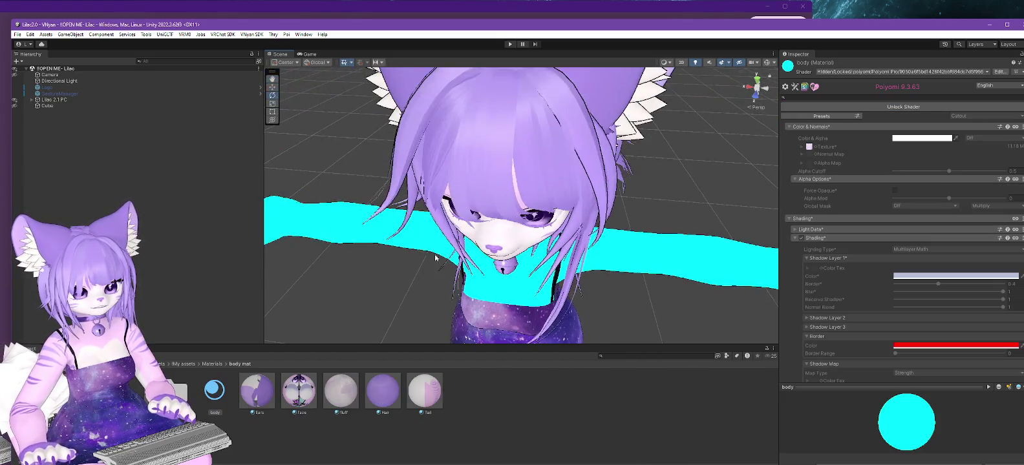
# Step: Export Lilac 2.1 PC as a VSFAvatar, overwriting the existing export file
pyautogui.click(54, 100)
pyautogui.click(253, 34)
pyautogui.moveTo(260, 44)
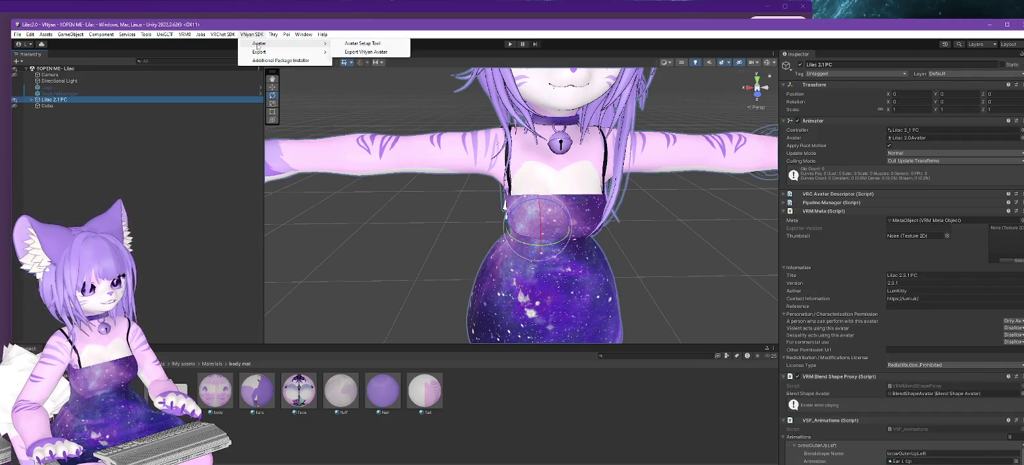
pyautogui.click(362, 52)
pyautogui.click(135, 102)
pyautogui.click(294, 259)
pyautogui.click(540, 236)
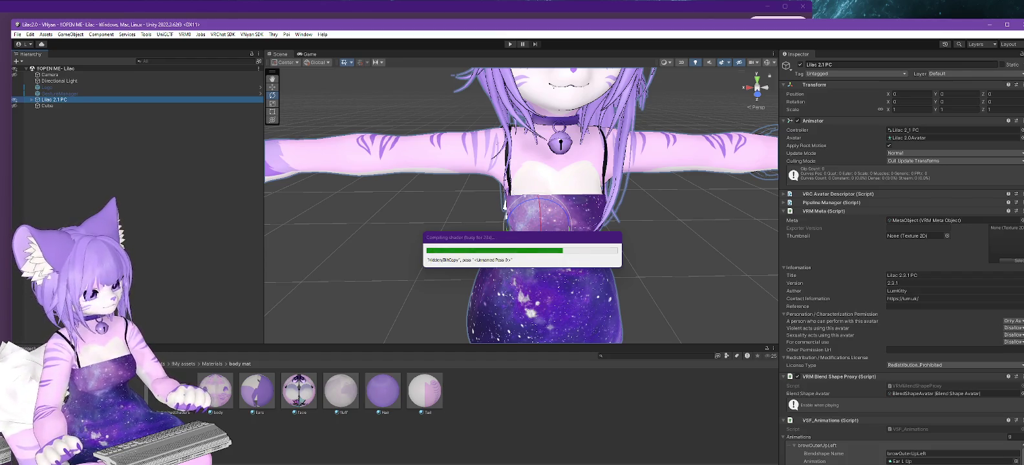
pyautogui.click(545, 269)
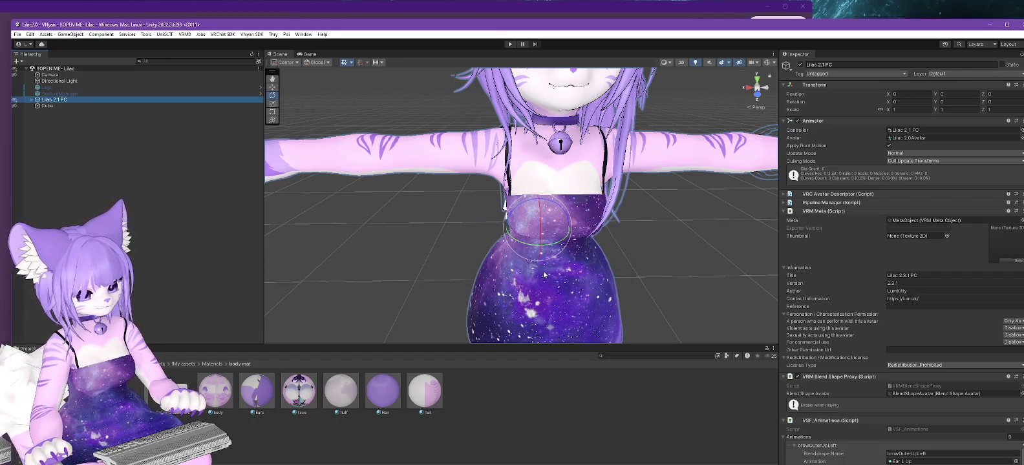
# Step: Load the newly exported .vsfavatar file into VNyan
pyautogui.hotkey('alt', 'Tab')
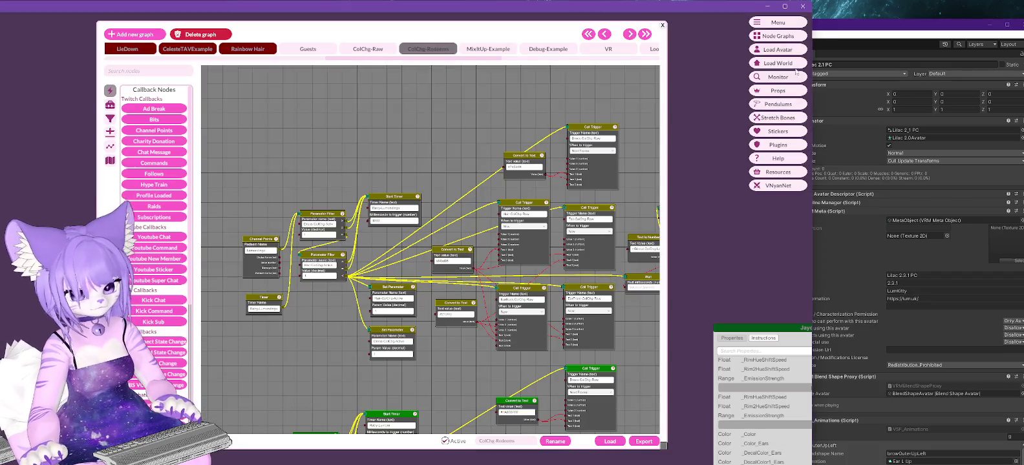
pyautogui.click(778, 49)
pyautogui.doubleClick(33, 74)
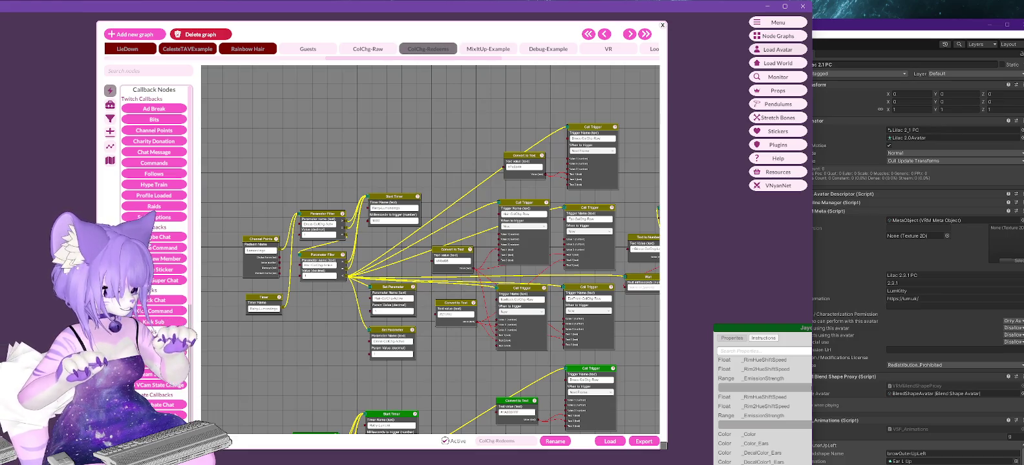
# Step: Move the node-graph window aside and zoom in to inspect the avatar's paw outlines
pyautogui.moveTo(439, 58); pyautogui.dragTo(776, 348)
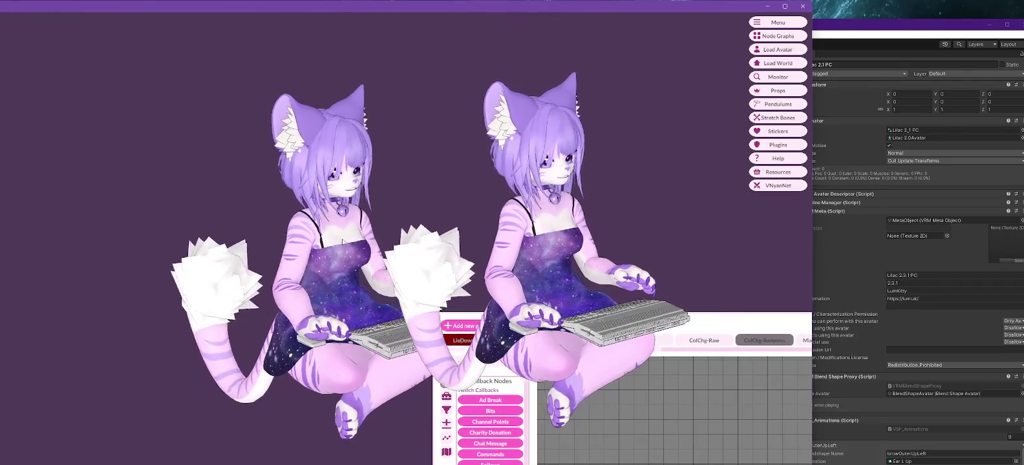
pyautogui.scroll(2, 343, 242)
pyautogui.scroll(2, 343, 242)
pyautogui.scroll(1, 343, 241)
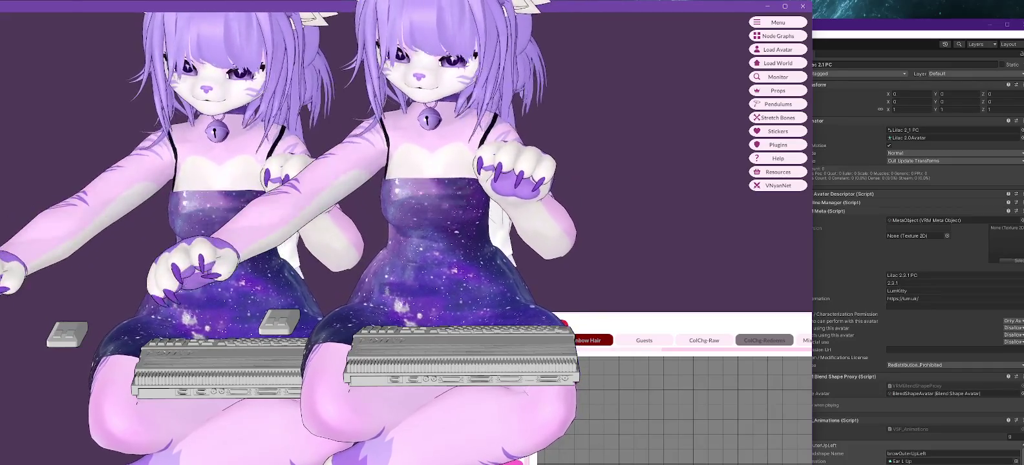
pyautogui.scroll(-5, 372, 156)
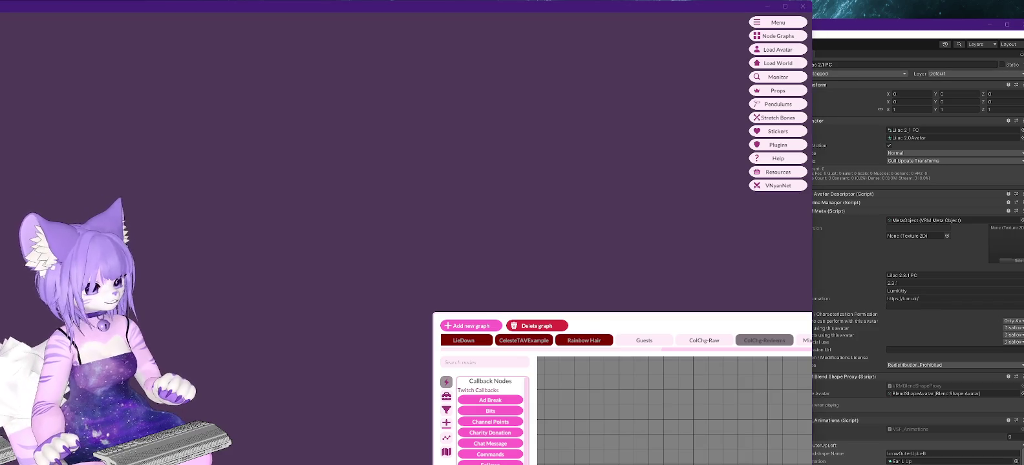
pyautogui.scroll(-3, 836, 335)
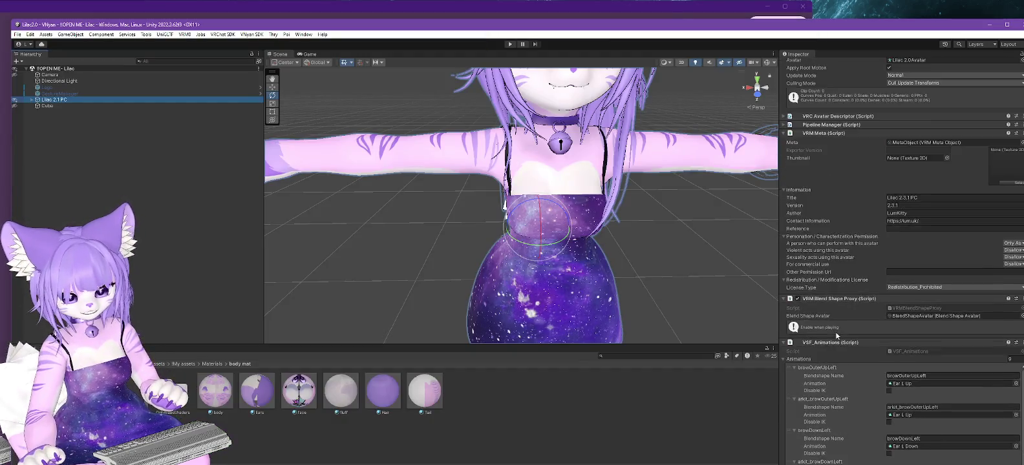
# Step: Select the body material and scroll down to its Outlines section
pyautogui.scroll(3, 835, 334)
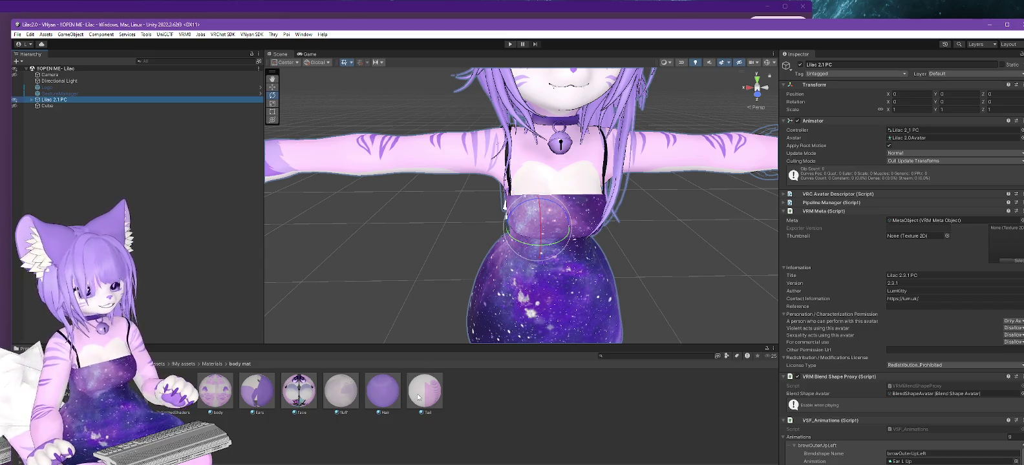
pyautogui.click(215, 391)
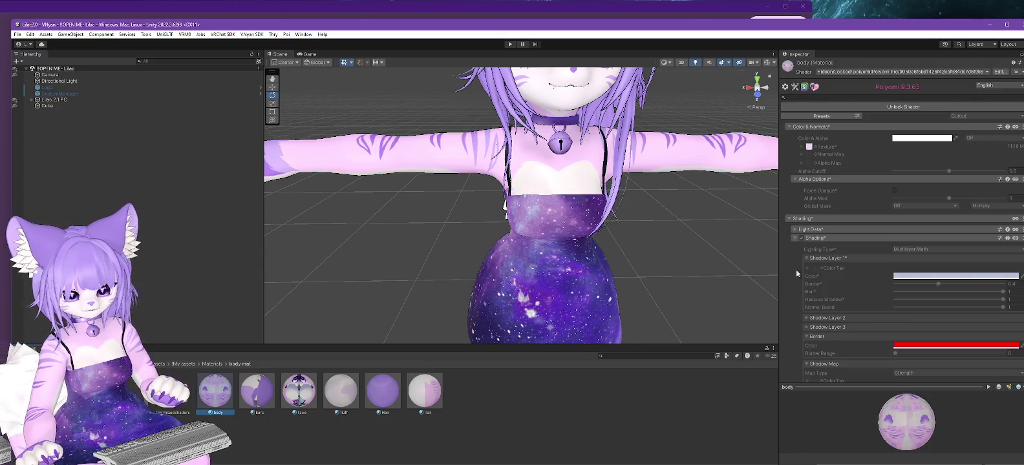
pyautogui.scroll(-10, 808, 275)
pyautogui.scroll(6, 899, 210)
pyautogui.scroll(4, 886, 226)
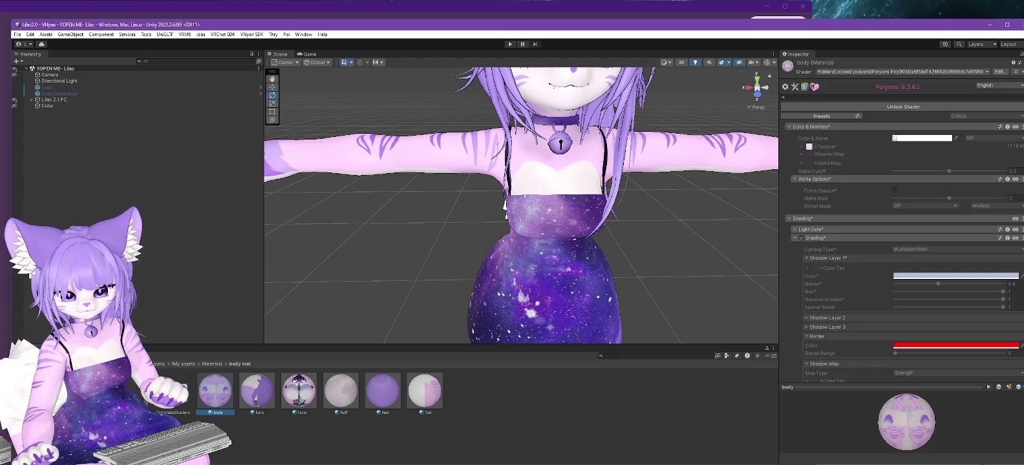
pyautogui.scroll(-2, 844, 263)
pyautogui.scroll(-4, 845, 263)
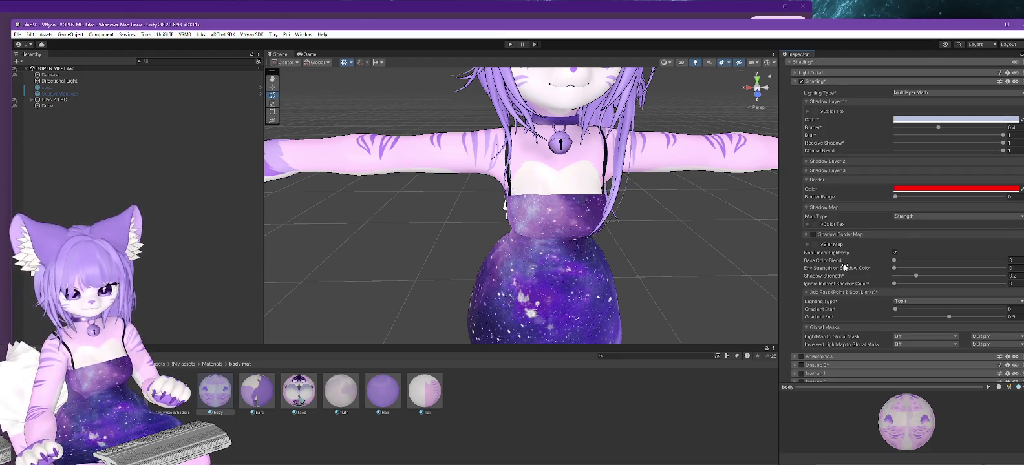
pyautogui.scroll(-5, 843, 268)
pyautogui.scroll(1, 849, 260)
pyautogui.scroll(3, 850, 260)
pyautogui.scroll(6, 849, 268)
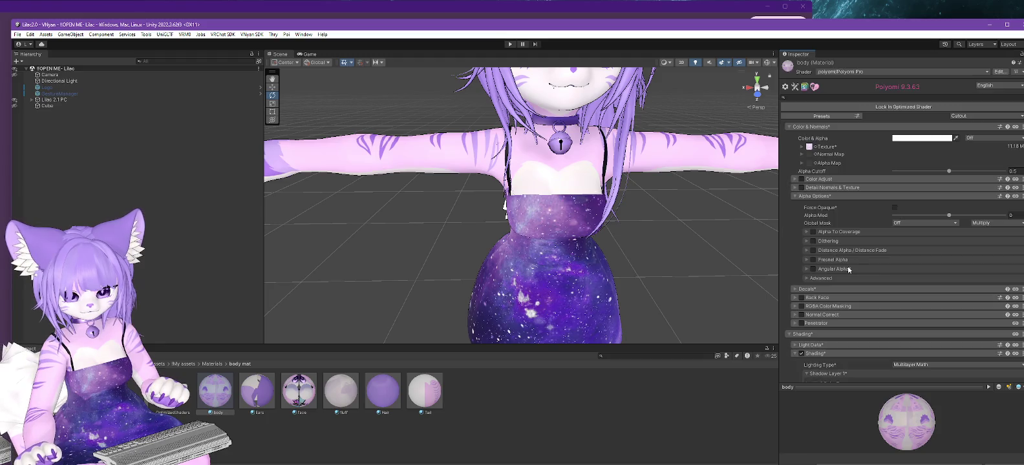
pyautogui.scroll(-2, 845, 275)
pyautogui.scroll(-3, 843, 278)
pyautogui.scroll(-3, 843, 277)
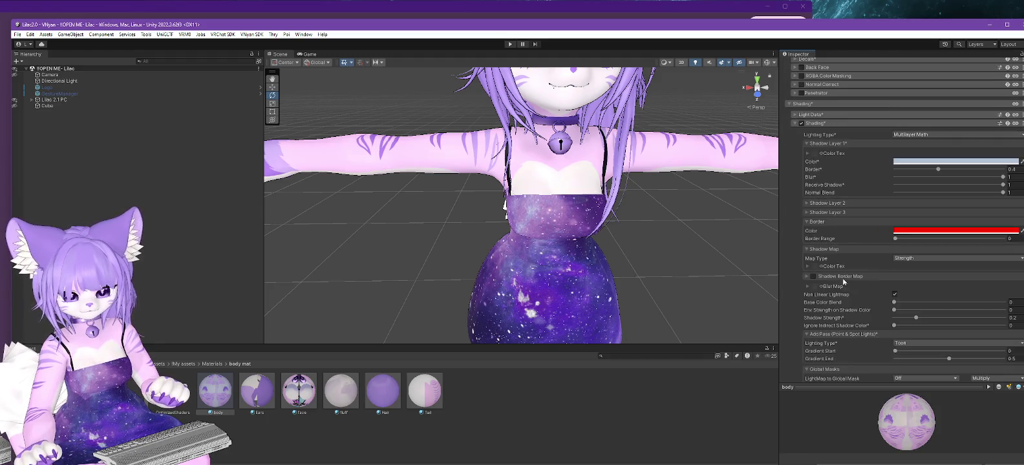
pyautogui.scroll(-3, 842, 279)
pyautogui.scroll(-3, 840, 285)
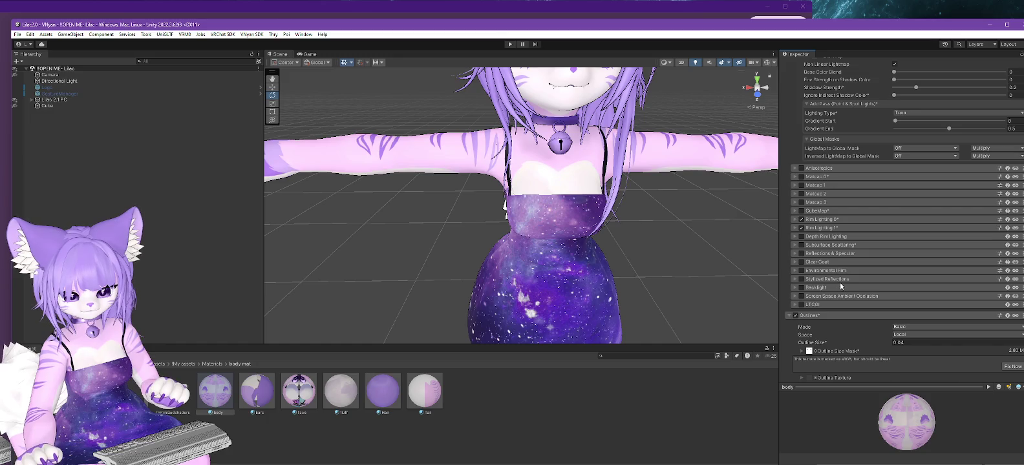
pyautogui.scroll(-3, 840, 285)
# Step: Set the body material's Outline Size Mask to None
pyautogui.click(817, 246)
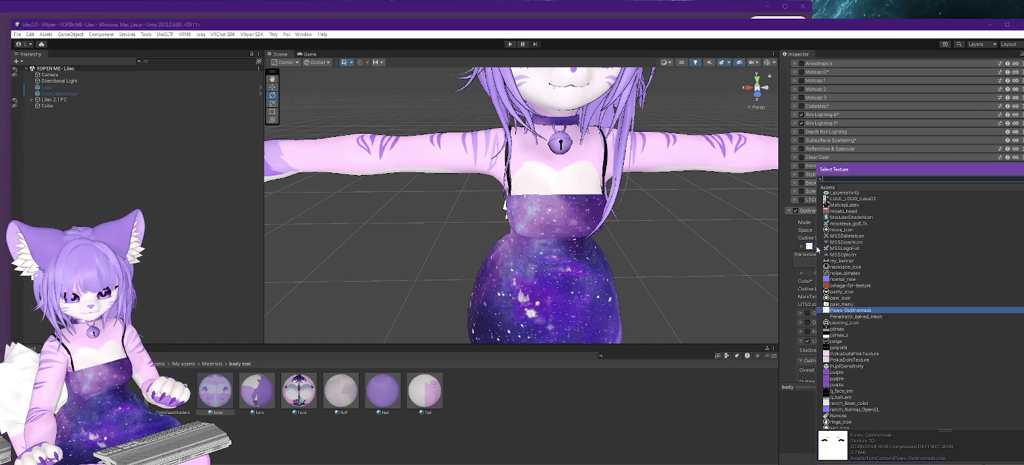
pyautogui.scroll(1, 918, 304)
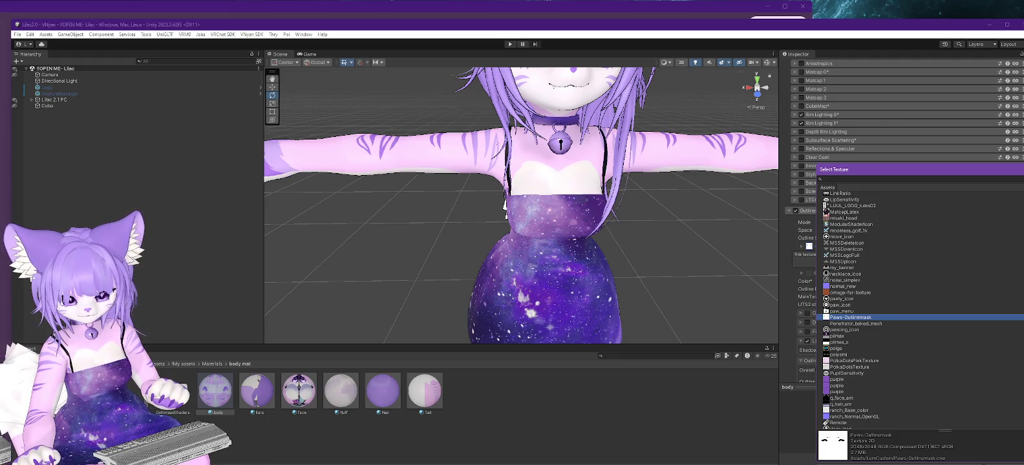
pyautogui.scroll(10, 866, 311)
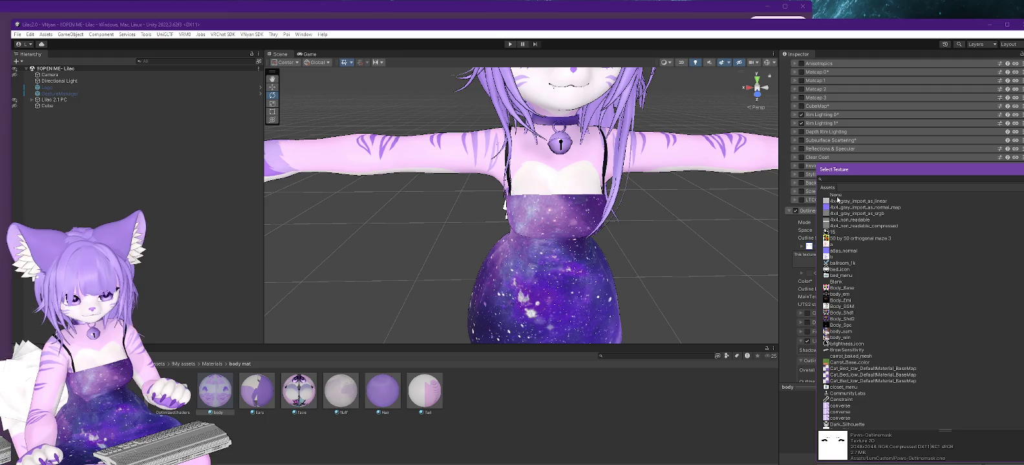
pyautogui.click(837, 197)
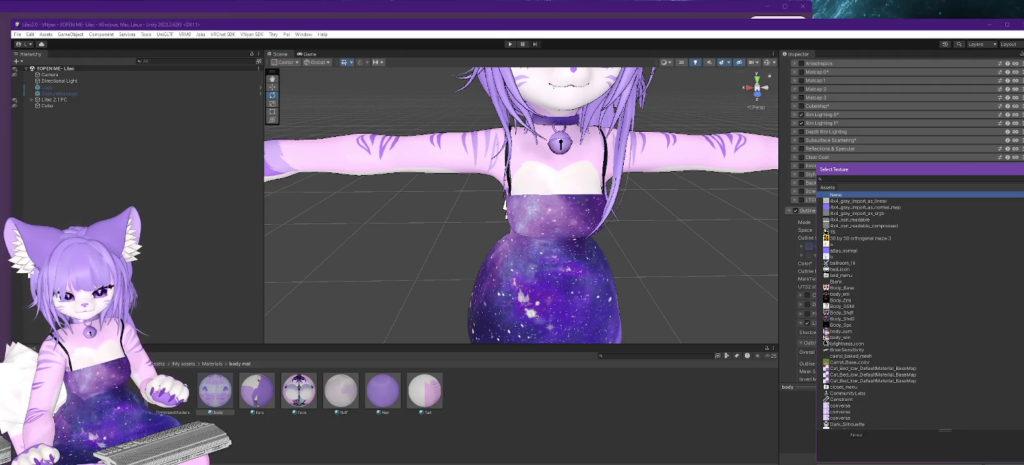
pyautogui.press('Return')
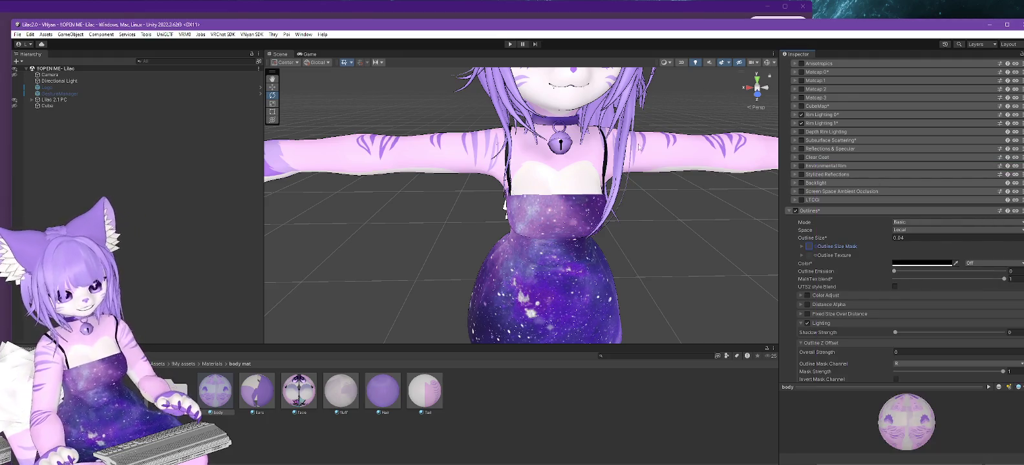
# Step: Review the body material settings, confirming outlines stay enabled at size 0.04
pyautogui.scroll(2, 588, 187)
pyautogui.scroll(1, 588, 187)
pyautogui.scroll(1, 589, 187)
pyautogui.scroll(-2, 588, 188)
pyautogui.scroll(-1, 601, 197)
pyautogui.scroll(-1, 615, 209)
pyautogui.scroll(2, 539, 175)
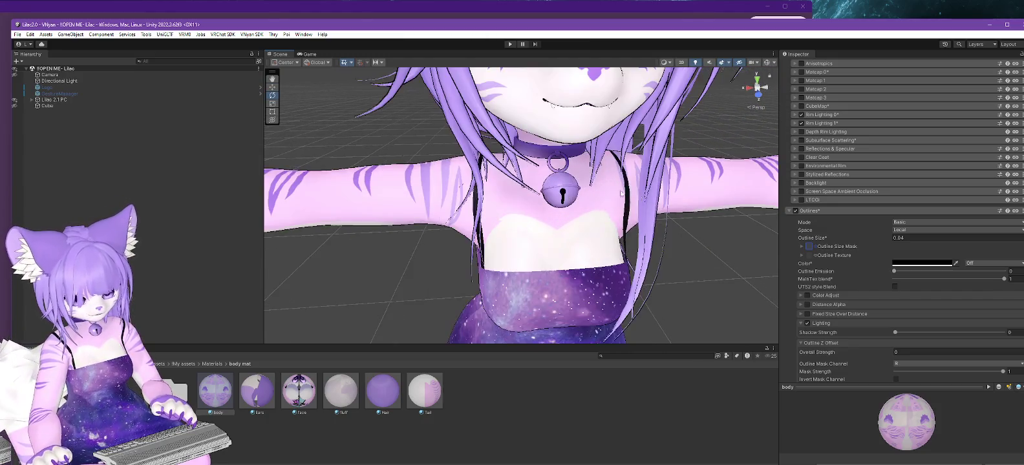
pyautogui.scroll(1, 556, 188)
pyautogui.scroll(1, 569, 197)
pyautogui.scroll(1, 577, 204)
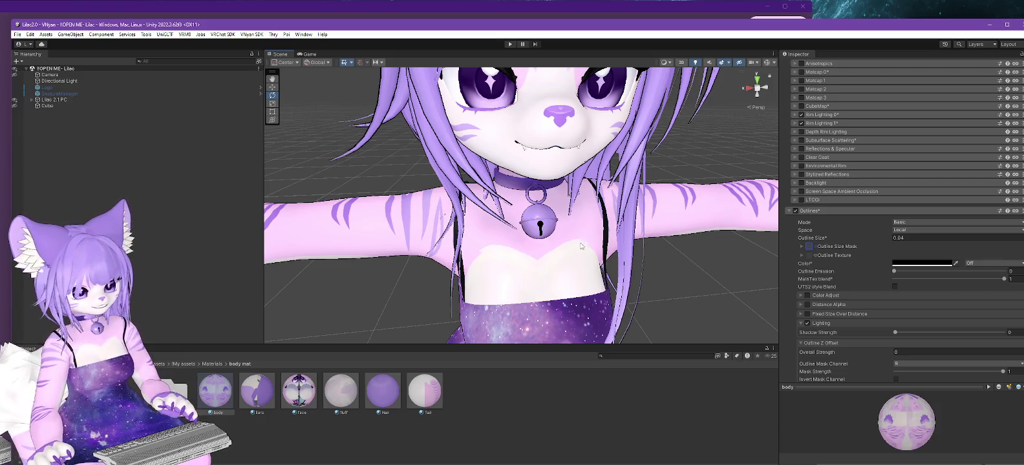
pyautogui.scroll(-3, 581, 248)
pyautogui.scroll(-2, 580, 247)
pyautogui.scroll(-3, 582, 176)
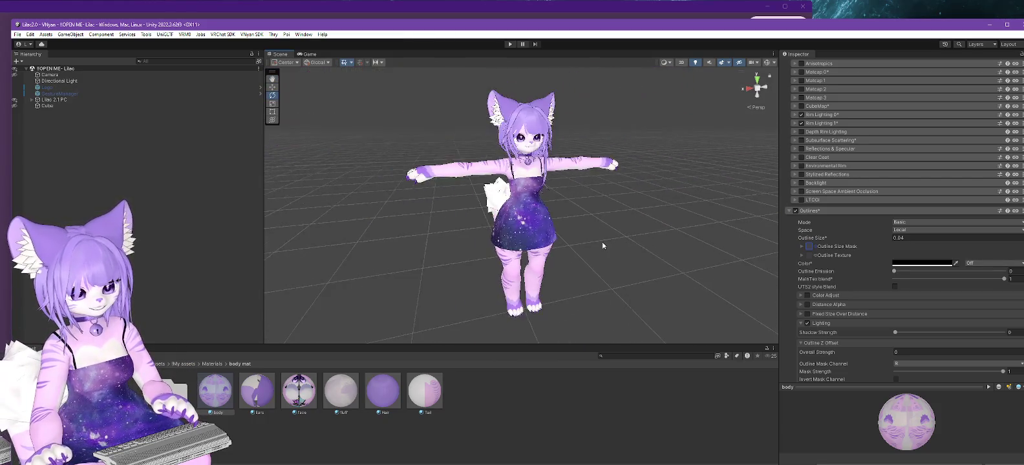
# Step: Rotate the Directional Light to 49.147, 226.738, -50.452 and check the lighting on the avatar
pyautogui.keyDown('alt'); pyautogui.moveTo(599, 242); pyautogui.dragTo(621, 243); pyautogui.keyUp('alt')
pyautogui.click(110, 81)
pyautogui.scroll(1, 594, 196)
pyautogui.scroll(2, 593, 194)
pyautogui.scroll(3, 603, 201)
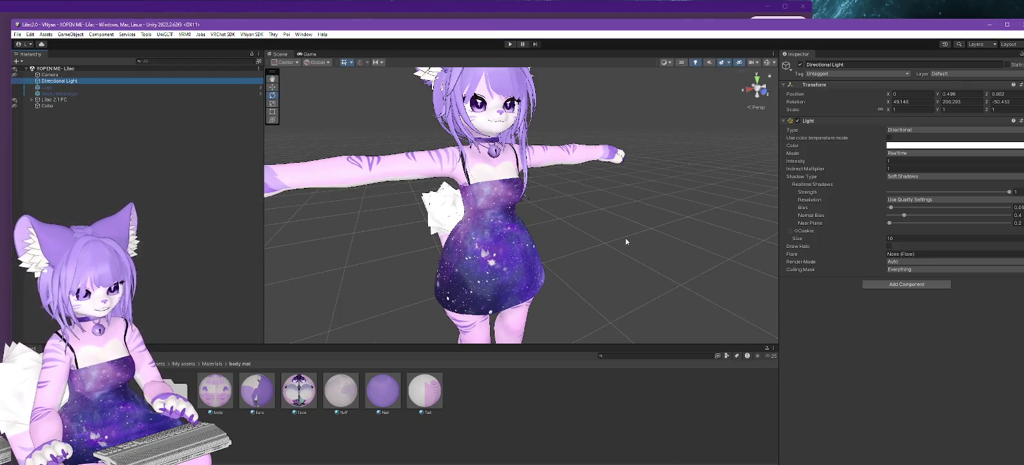
pyautogui.keyDown('alt'); pyautogui.moveTo(615, 250); pyautogui.dragTo(579, 230); pyautogui.keyUp('alt')
pyautogui.scroll(-2, 578, 258)
pyautogui.moveTo(525, 332)
pyautogui.mouseDown()
pyautogui.moveTo(528, 311)
pyautogui.moveTo(555, 337)
pyautogui.moveTo(536, 329)
pyautogui.moveTo(520, 254)
pyautogui.mouseUp()
pyautogui.scroll(2, 520, 254)
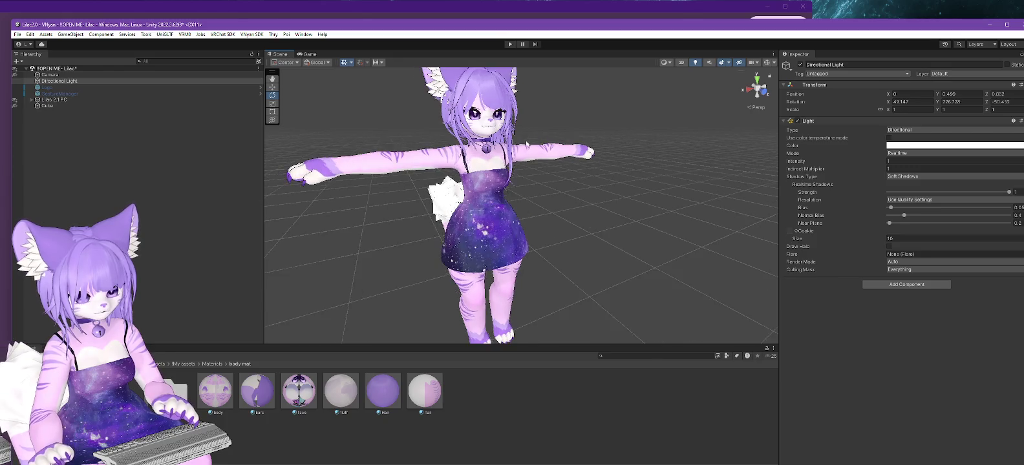
pyautogui.scroll(3, 524, 207)
pyautogui.scroll(2, 513, 183)
pyautogui.moveTo(512, 184); pyautogui.dragTo(549, 248, button='middle')
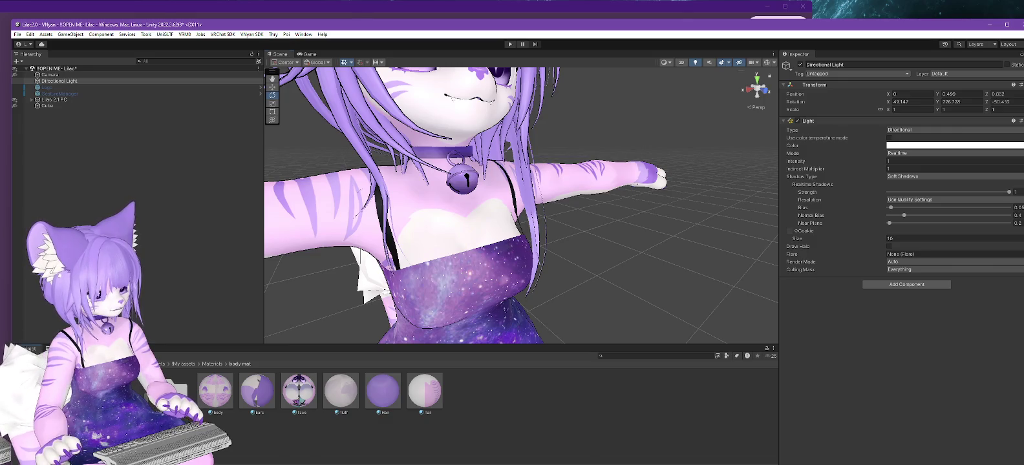
# Step: Select the Collar material in LumCustom and test the avatar in Play mode
pyautogui.click(77, 414)
pyautogui.click(349, 396)
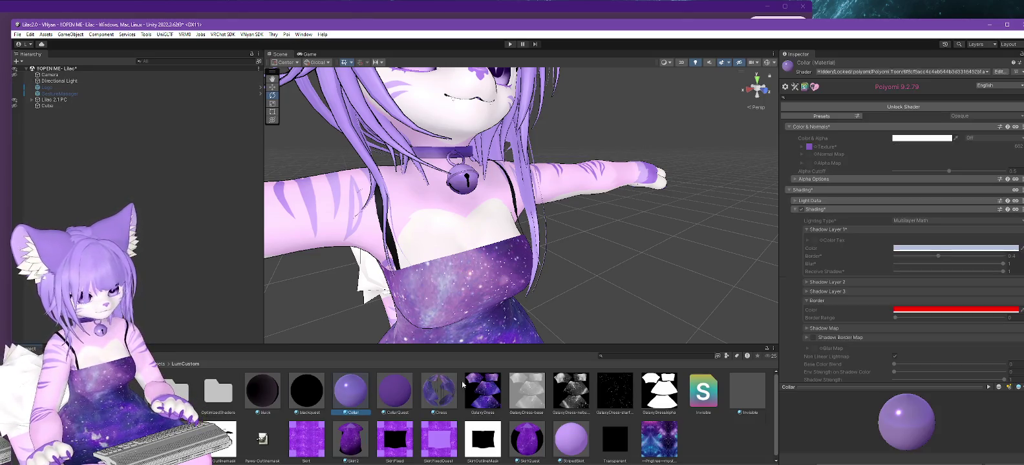
pyautogui.keyDown('alt'); pyautogui.moveTo(743, 278); pyautogui.dragTo(588, 259); pyautogui.keyUp('alt')
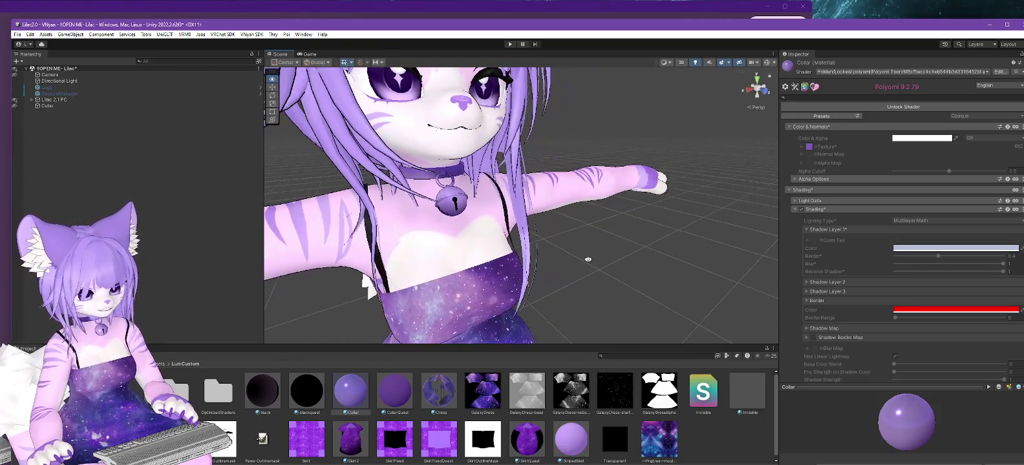
pyautogui.click(511, 45)
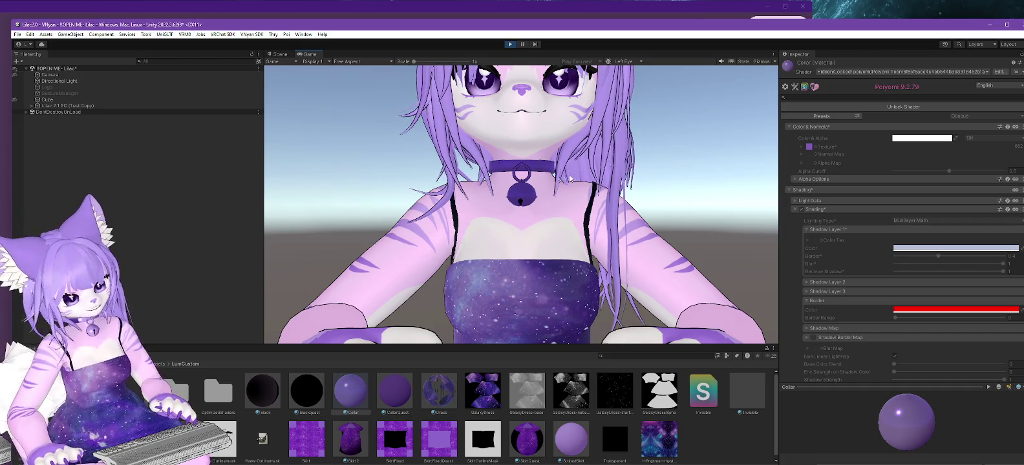
pyautogui.click(510, 44)
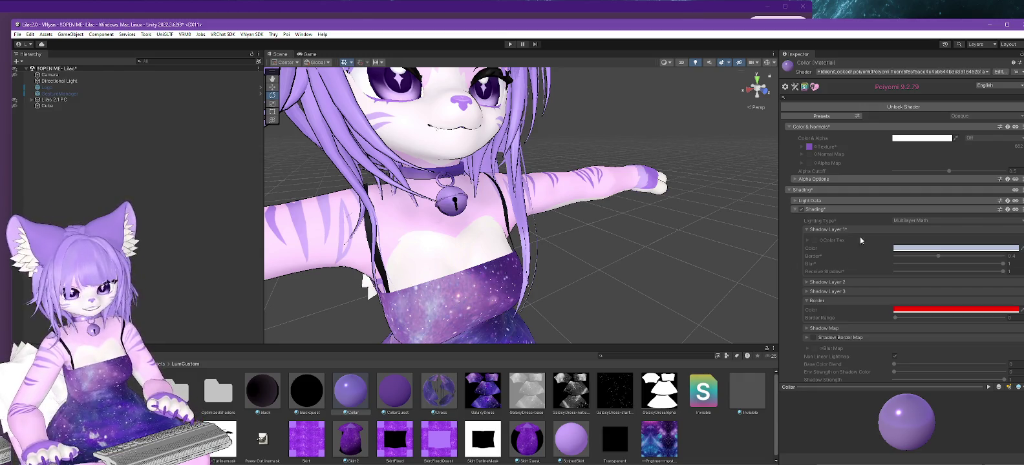
# Step: Unlock the Collar material's shader and switch it to Poiyomi Pro
pyautogui.click(905, 107)
pyautogui.click(894, 71)
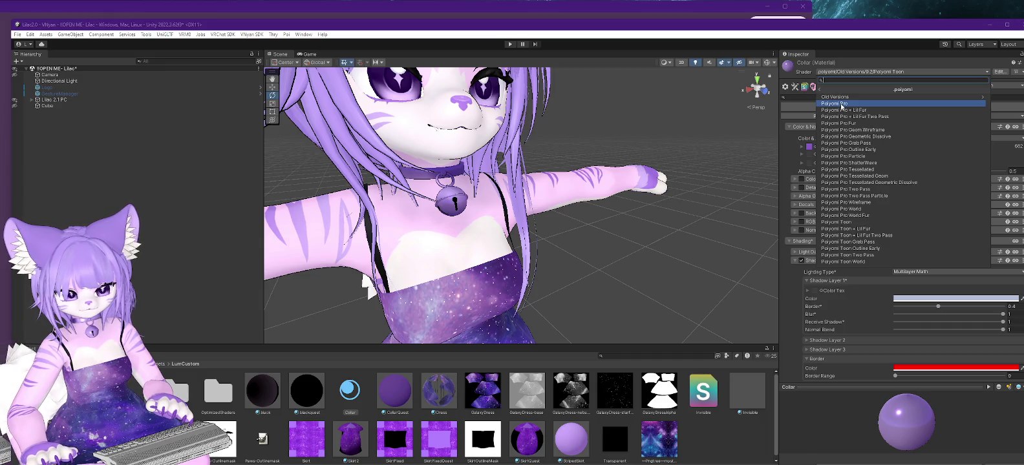
pyautogui.click(842, 104)
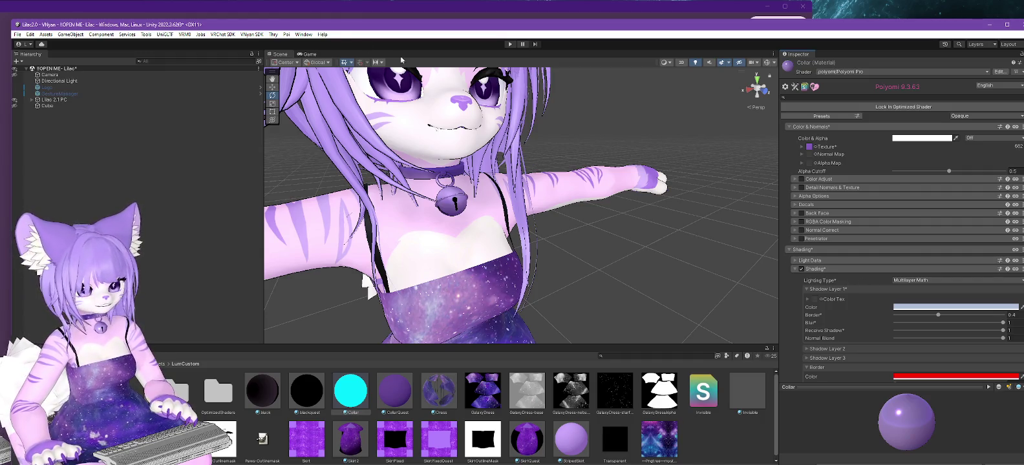
pyautogui.click(255, 35)
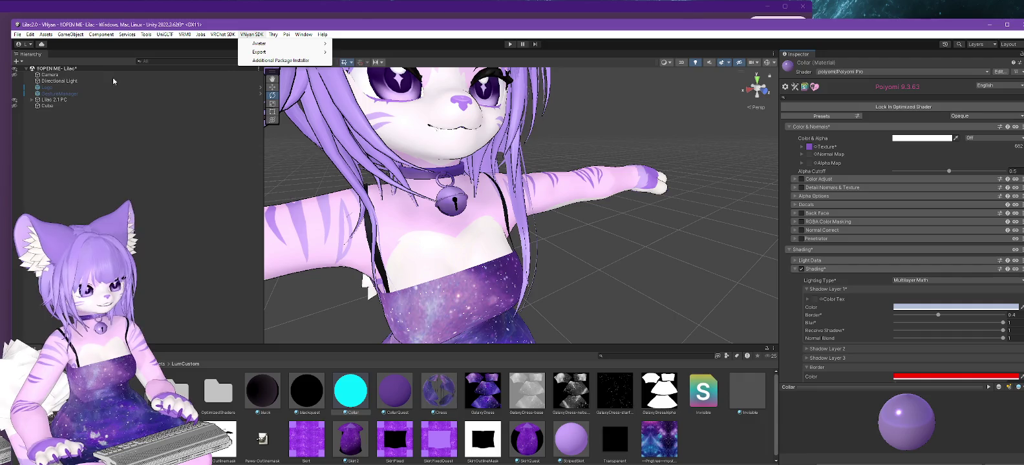
# Step: Lock the Collar's optimized shader and export Lilac 2.1 PC over Lilac 2.3.1 PC.vsfavatar
pyautogui.click(932, 109)
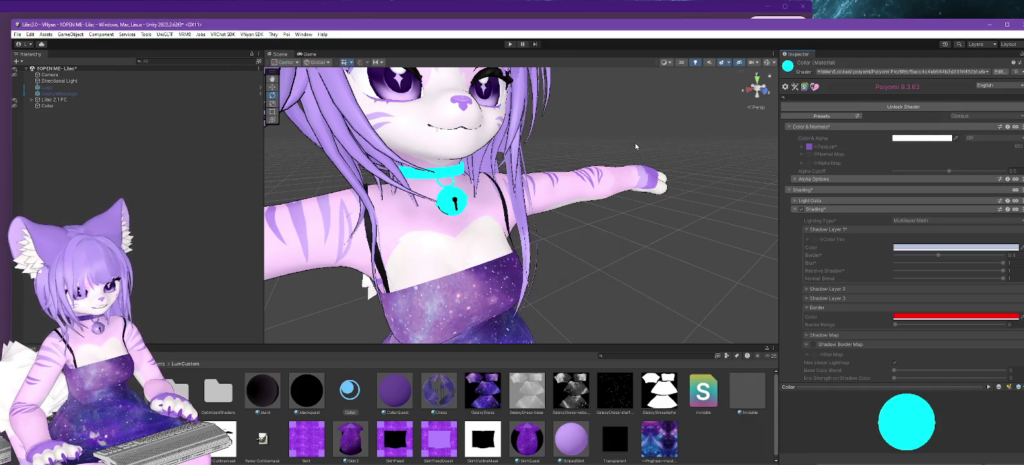
pyautogui.click(181, 100)
pyautogui.click(252, 34)
pyautogui.click(363, 52)
pyautogui.doubleClick(120, 102)
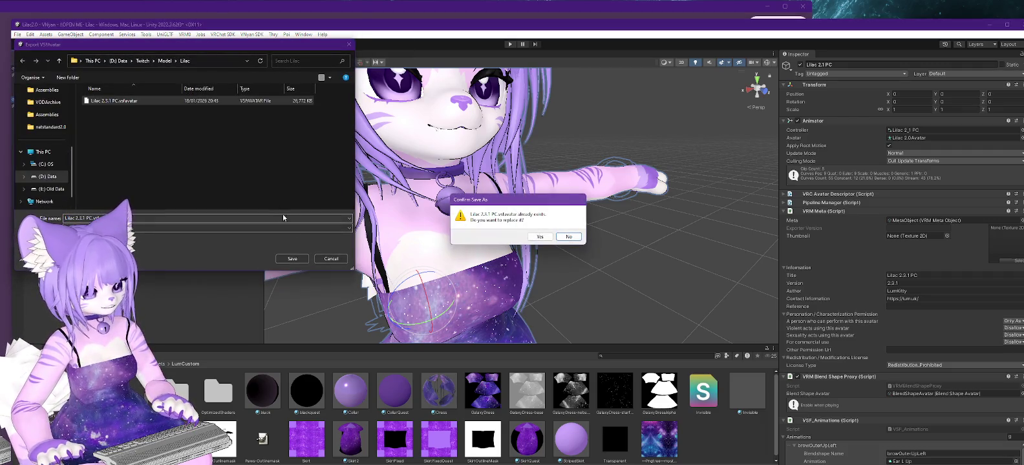
pyautogui.click(539, 237)
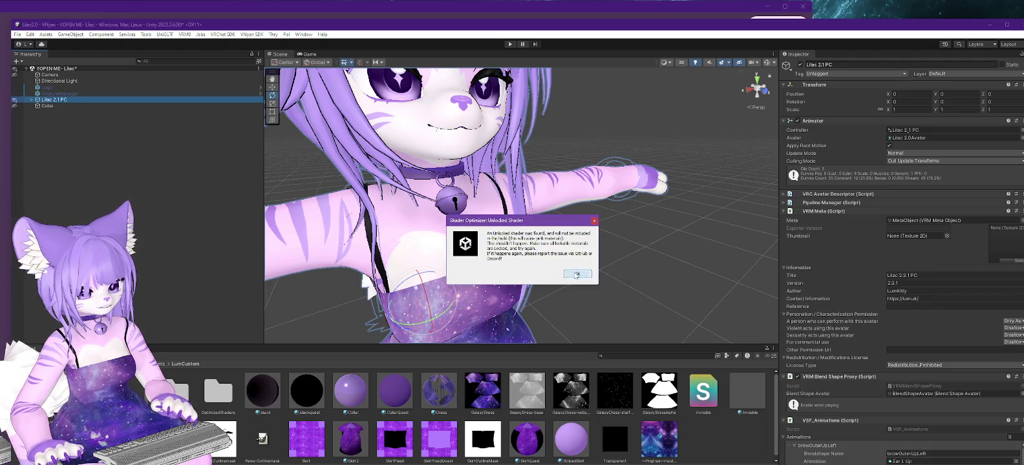
pyautogui.click(576, 275)
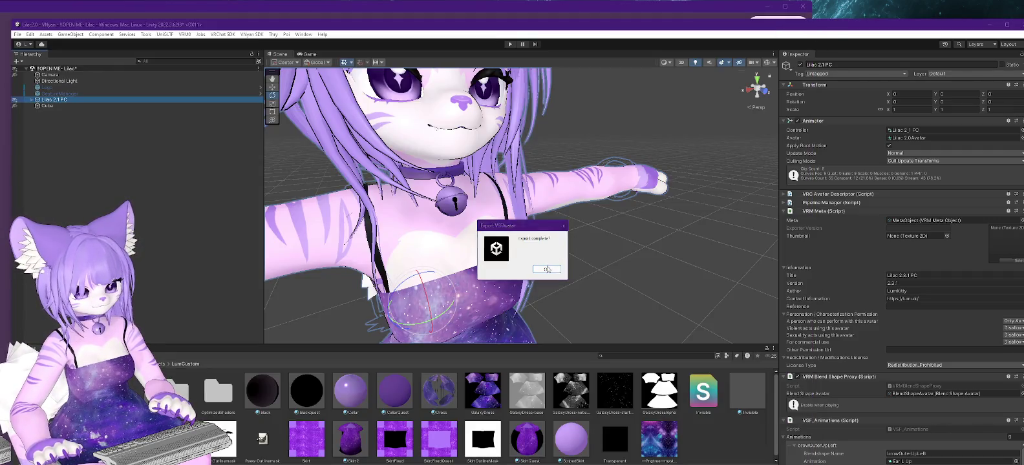
# Step: Lock all of Lilac 2.1 PC's materials with Thry > Materials > Lock All
pyautogui.click(547, 270)
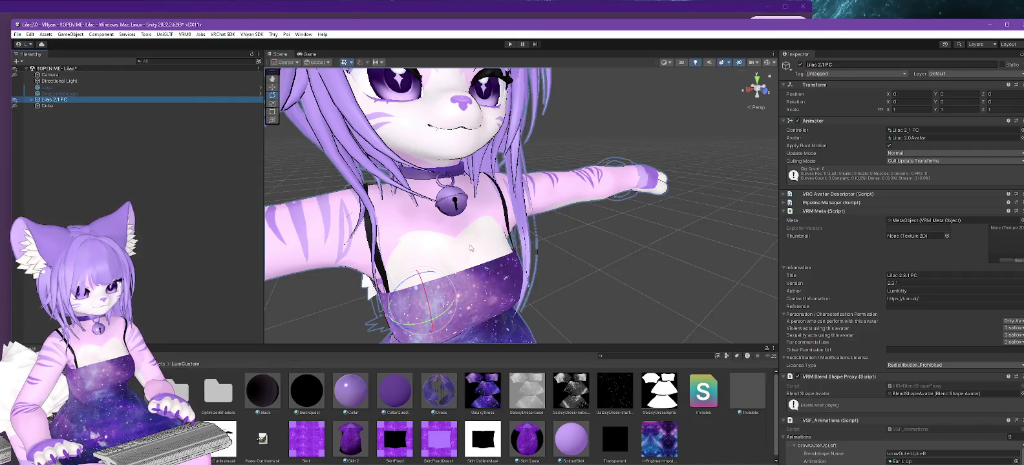
pyautogui.rightClick(60, 102)
pyautogui.moveTo(80, 221)
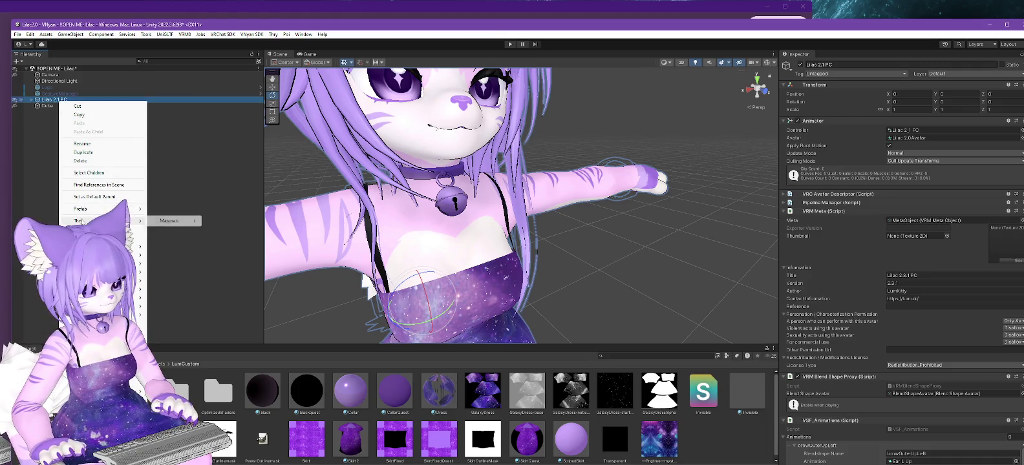
pyautogui.click(222, 221)
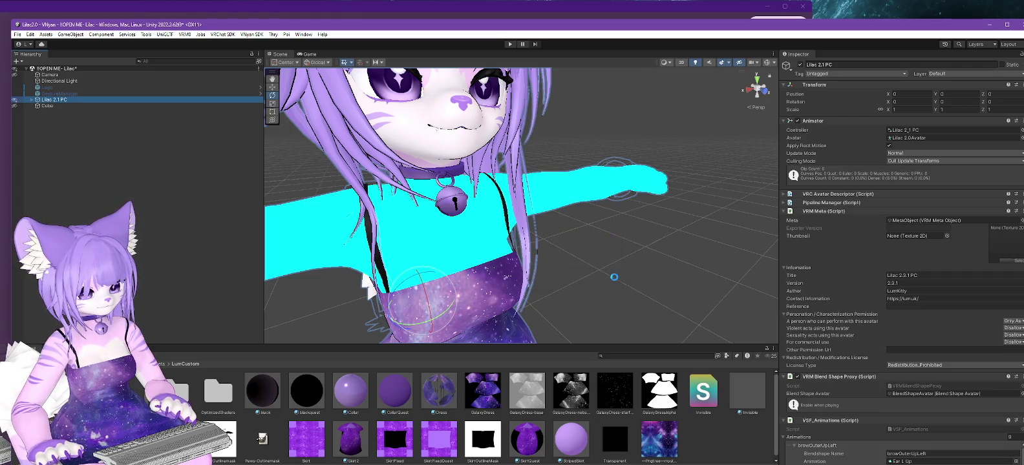
pyautogui.moveTo(611, 277)
pyautogui.keyDown('alt'); pyautogui.mouseDown()
pyautogui.moveTo(569, 306)
pyautogui.moveTo(322, 192)
pyautogui.mouseUp(); pyautogui.keyUp('alt')
pyautogui.click(252, 34)
pyautogui.moveTo(272, 43)
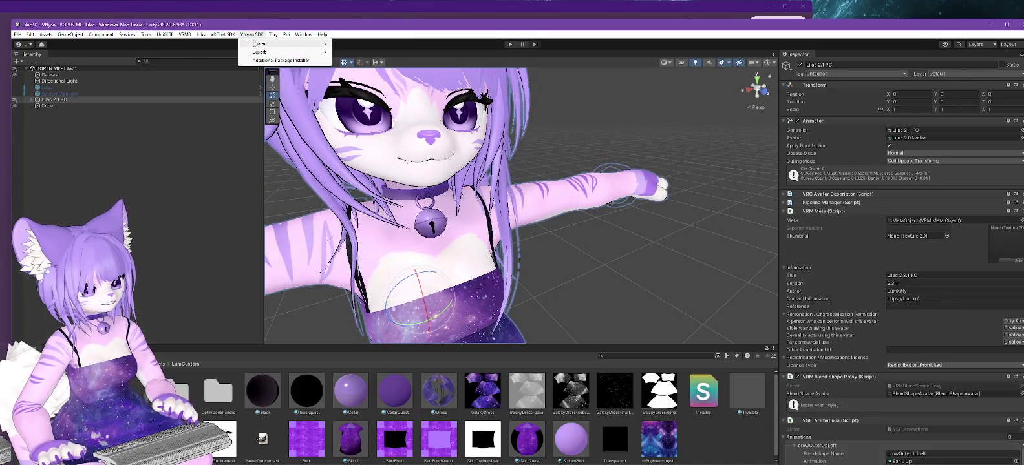
# Step: Re-export the avatar with Export VNyan Avatar, overwriting Lilac 2.3.1 PC.vsfavatar
pyautogui.click(371, 53)
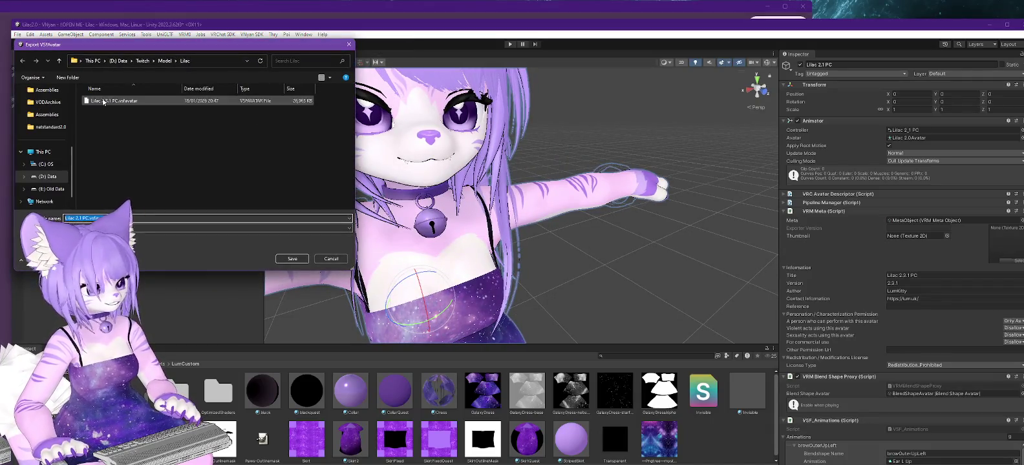
pyautogui.doubleClick(114, 101)
pyautogui.click(532, 236)
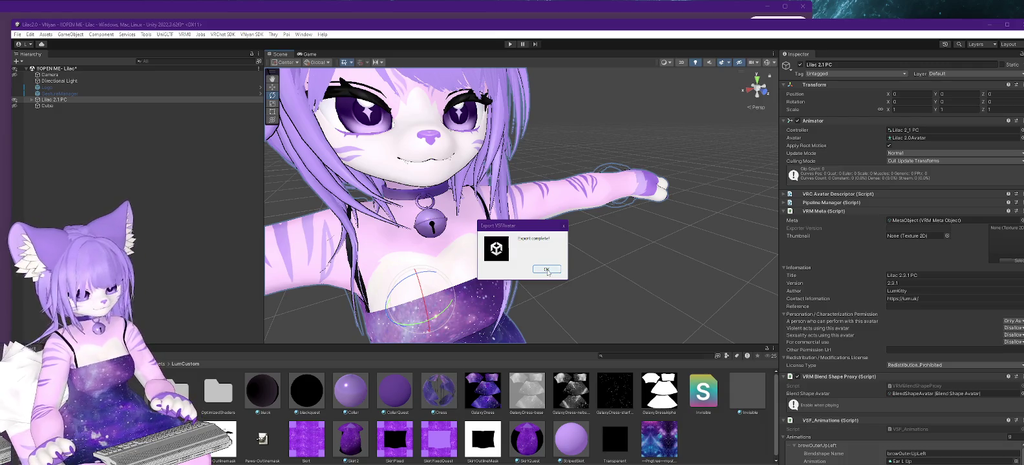
pyautogui.click(546, 271)
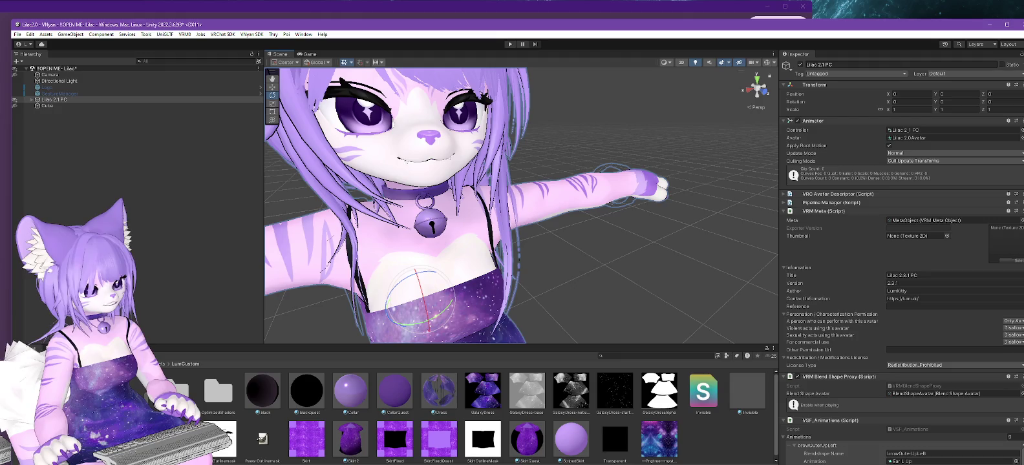
pyautogui.hotkey('alt', 'Tab')
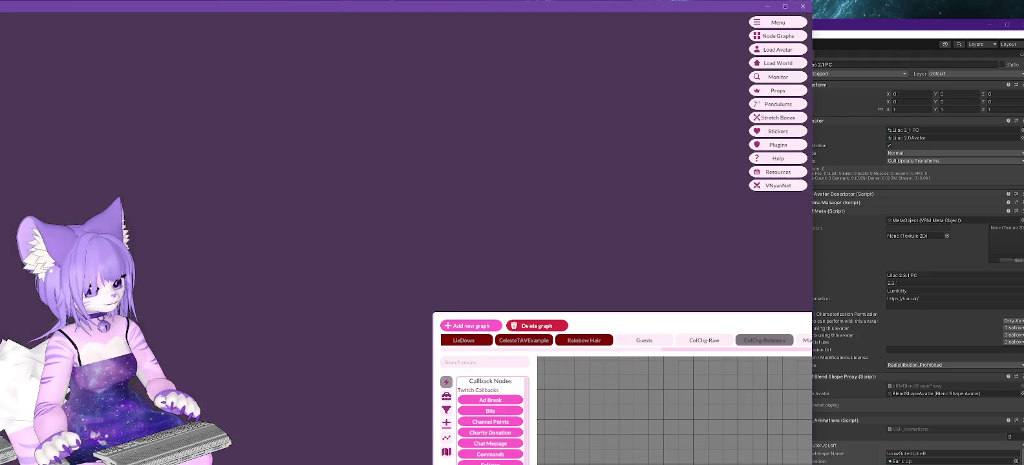
# Step: Load the re-exported Lilac .vsfavatar through VNyan's Load Avatar dialog
pyautogui.click(772, 50)
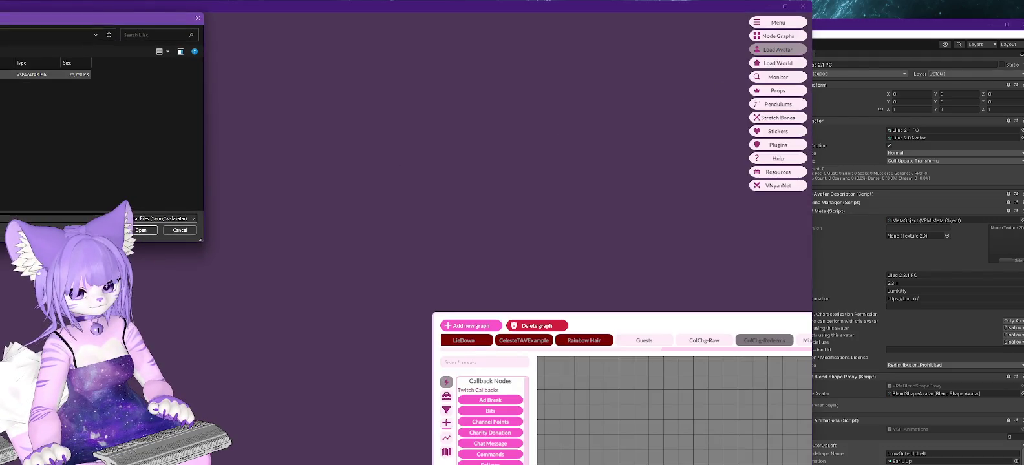
pyautogui.doubleClick(26, 74)
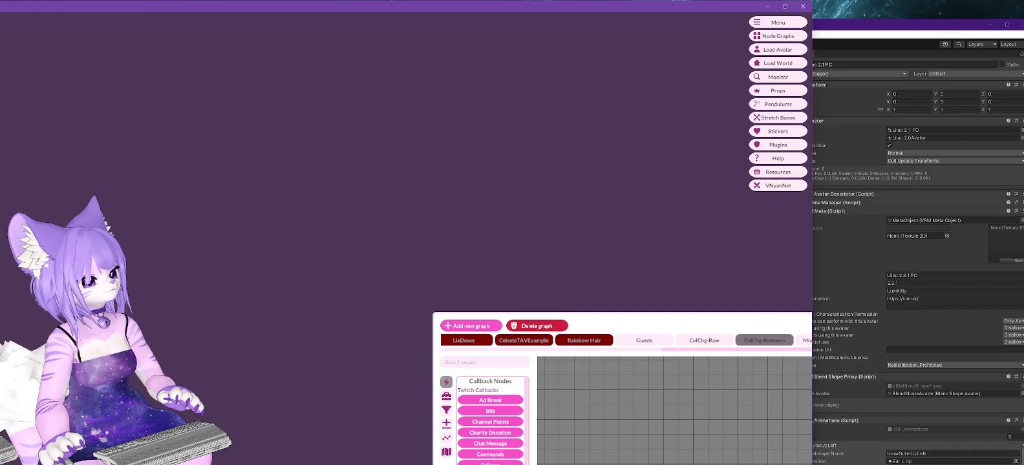
pyautogui.hotkey('alt', 'Tab')
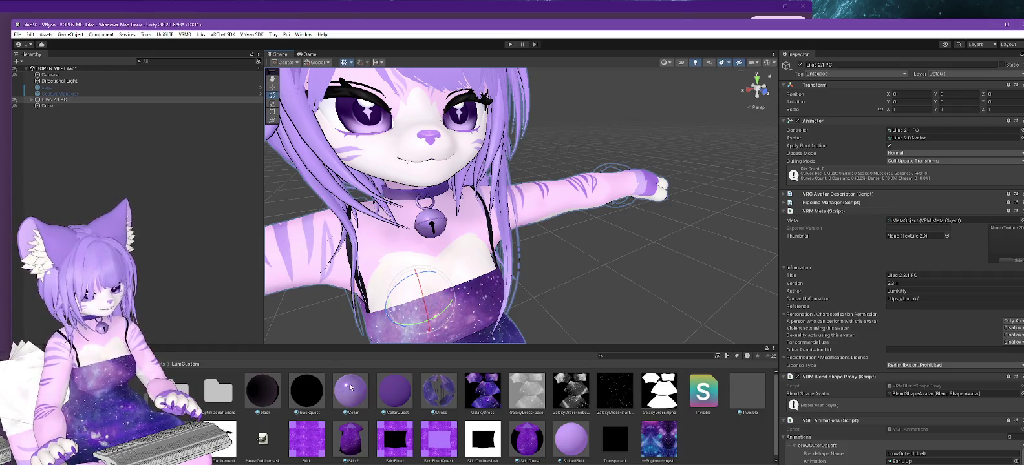
# Step: Unlock the Collar material's shader and switch to the LumKitty v1.50 project
pyautogui.click(350, 391)
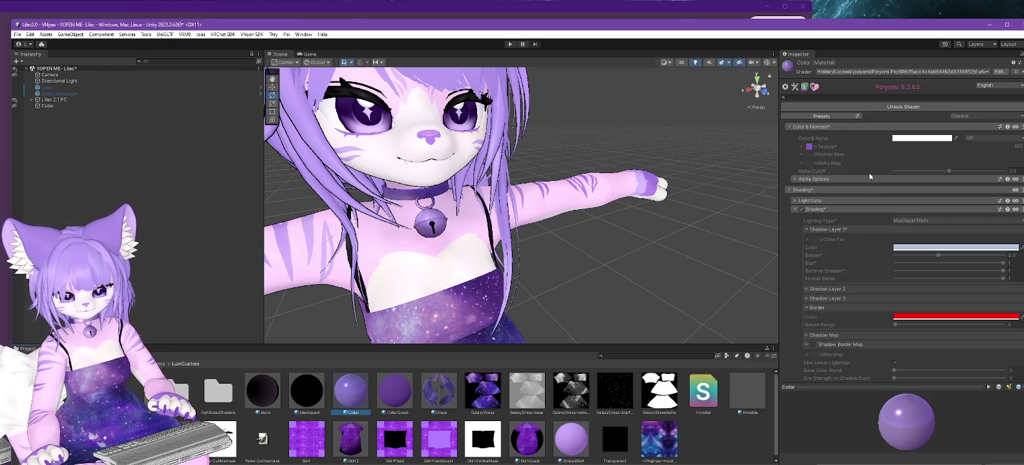
pyautogui.click(897, 108)
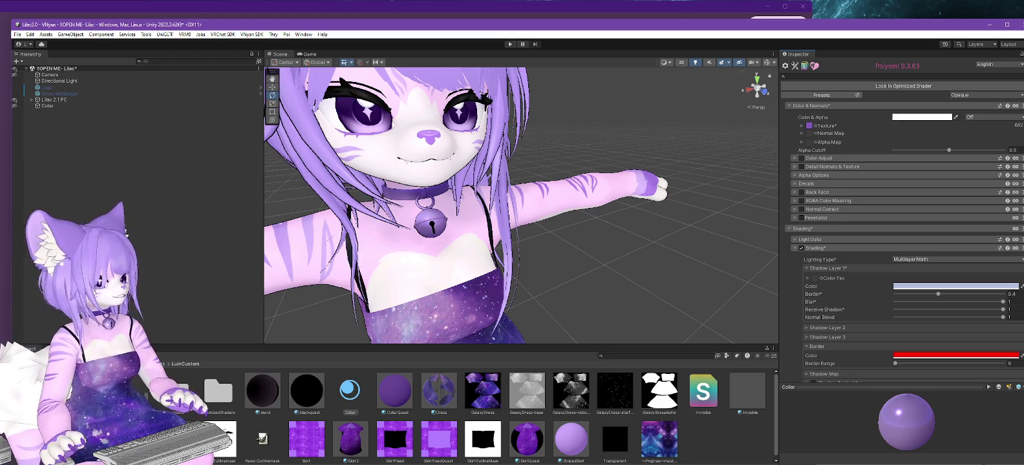
pyautogui.hotkey('alt', 'Tab')
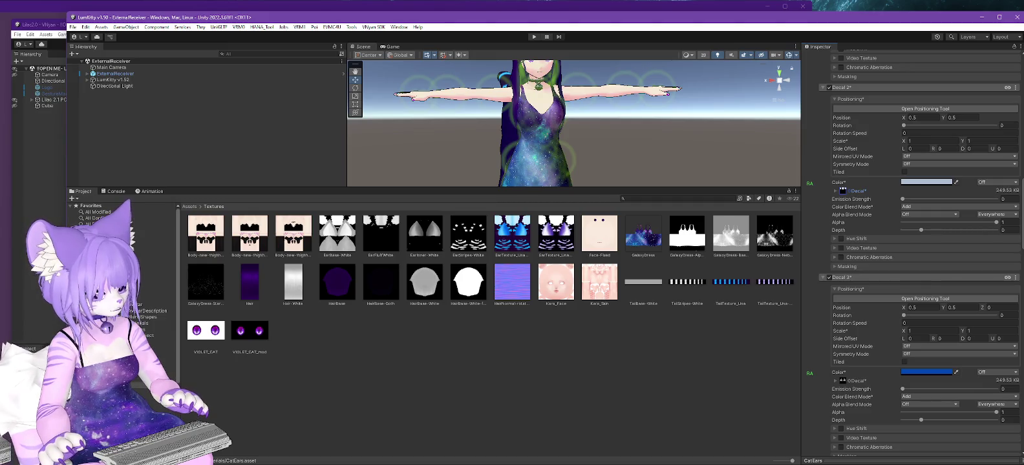
# Step: In the LumKitty project, unlock the MetalCollar material and expand its Shading settings
pyautogui.click(165, 354)
pyautogui.click(439, 284)
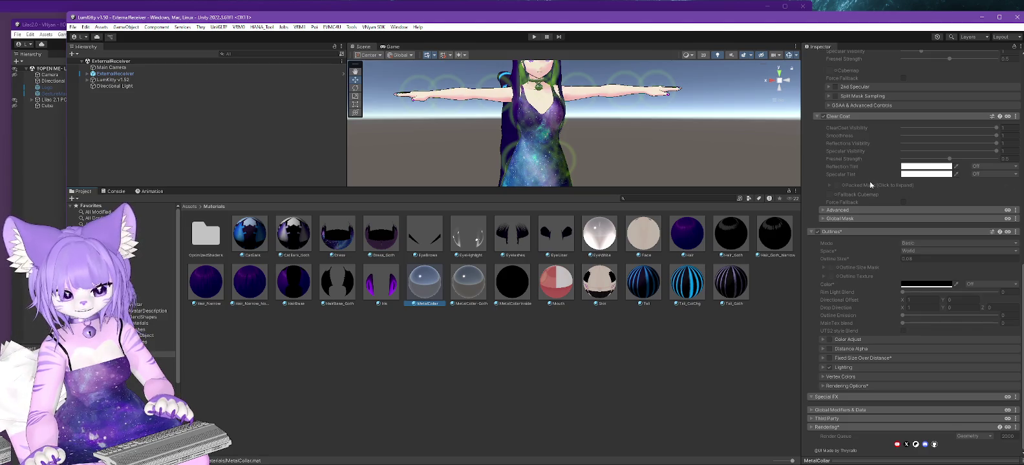
pyautogui.scroll(5, 840, 192)
pyautogui.scroll(5, 847, 202)
pyautogui.scroll(5, 860, 216)
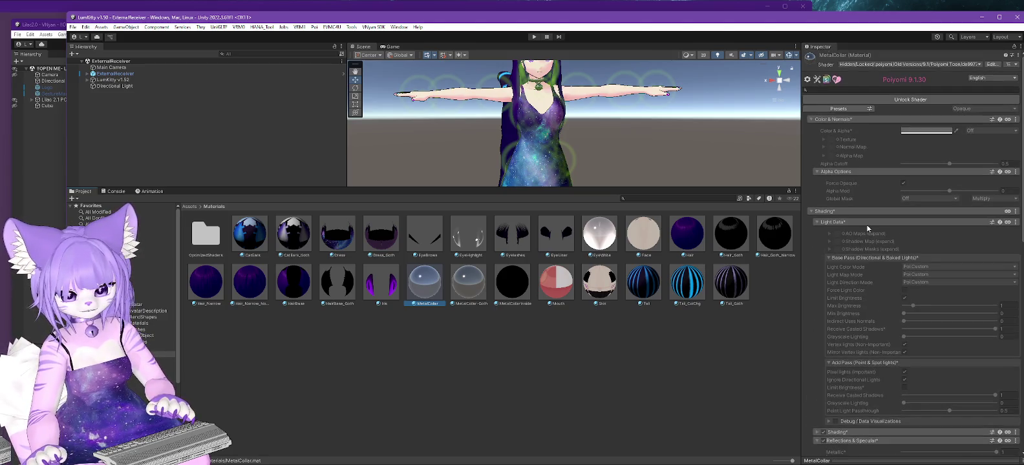
pyautogui.click(904, 103)
pyautogui.scroll(-3, 903, 268)
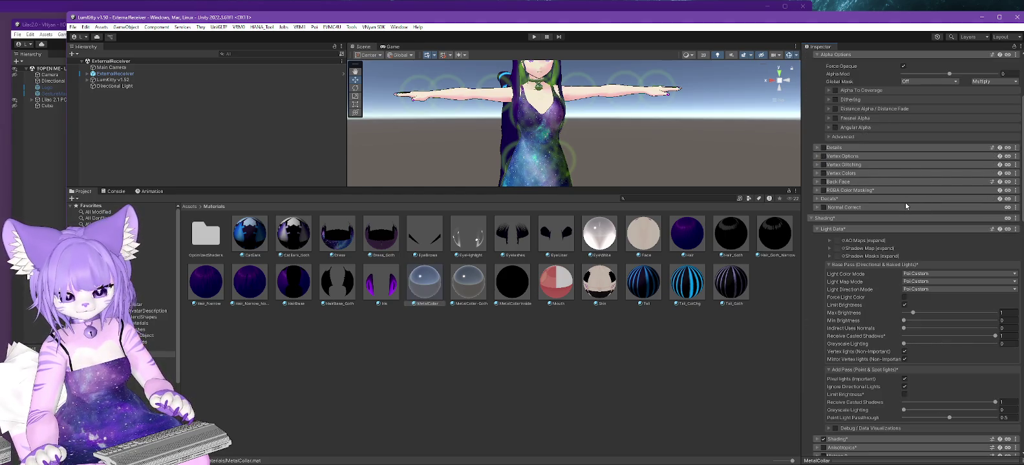
pyautogui.scroll(-2, 901, 208)
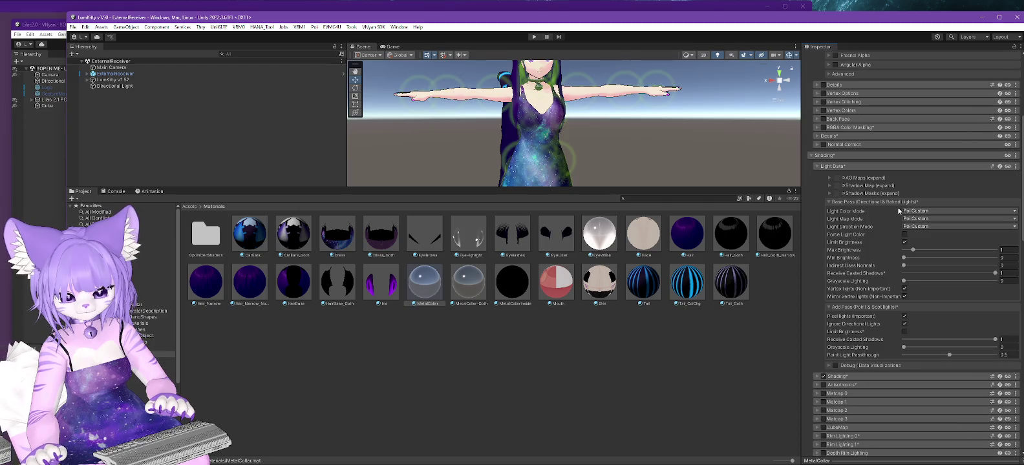
pyautogui.click(818, 377)
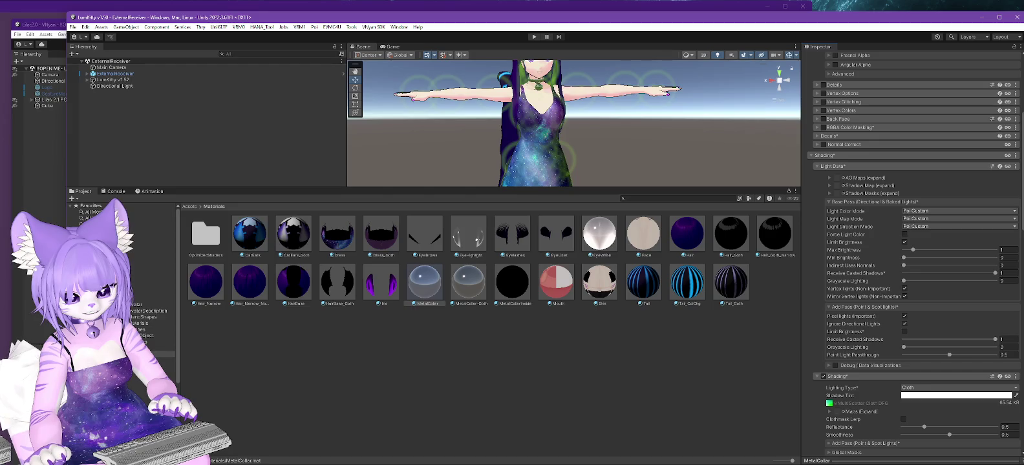
# Step: Set the Lilac Collar material's Shading Lighting Type to Cloth
pyautogui.click(980, 17)
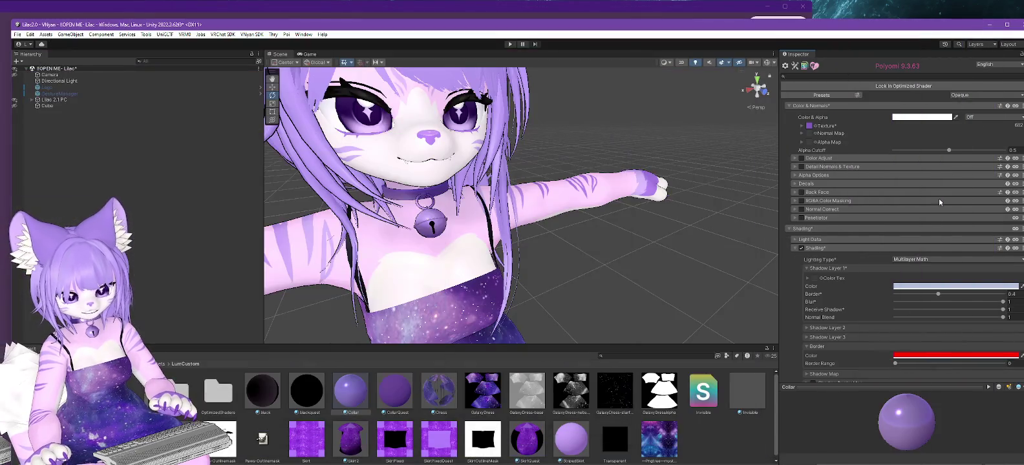
pyautogui.click(915, 257)
pyautogui.click(912, 327)
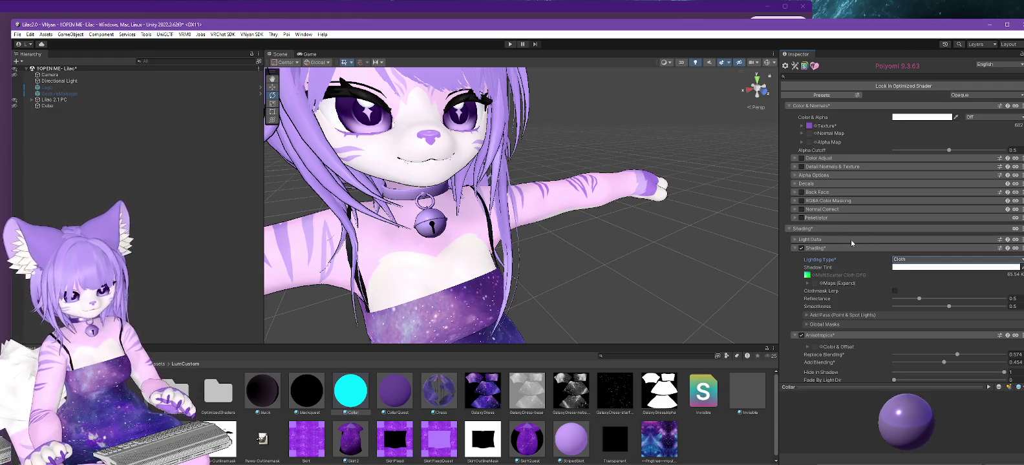
# Step: Compare the reference material's point-and-spot light pass and Global Masks settings
pyautogui.hotkey('alt', 'Tab')
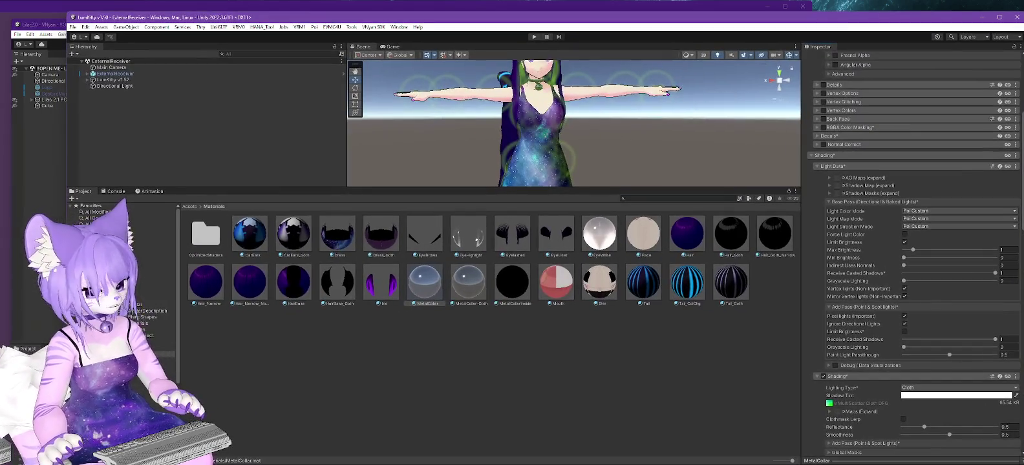
pyautogui.scroll(-1, 980, 304)
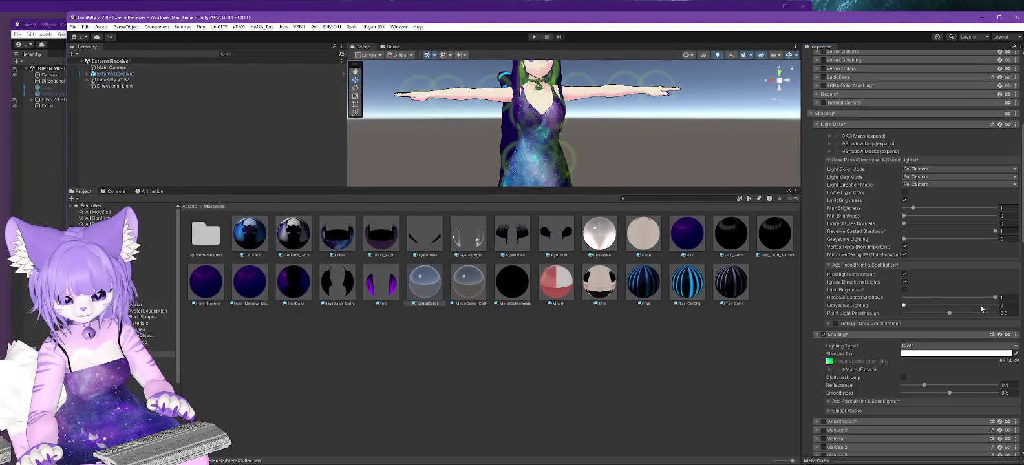
pyautogui.scroll(-2, 980, 305)
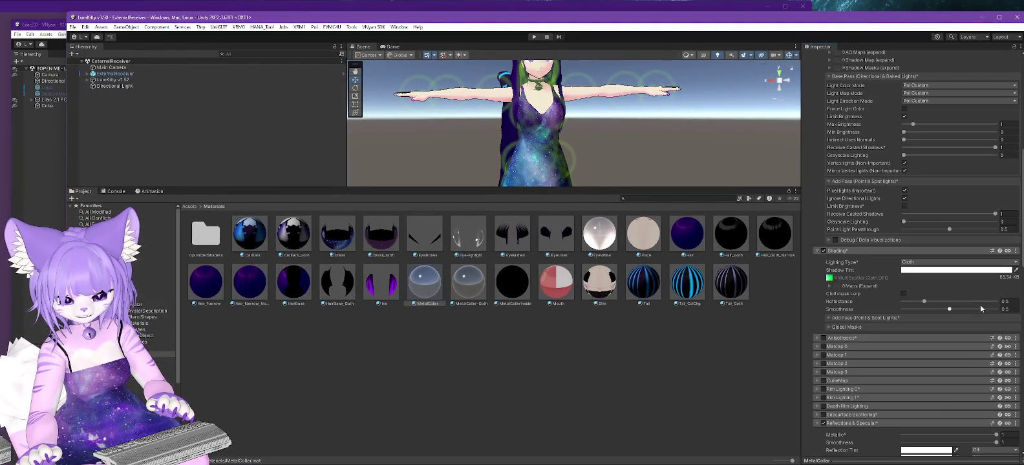
pyautogui.click(828, 318)
pyautogui.click(830, 353)
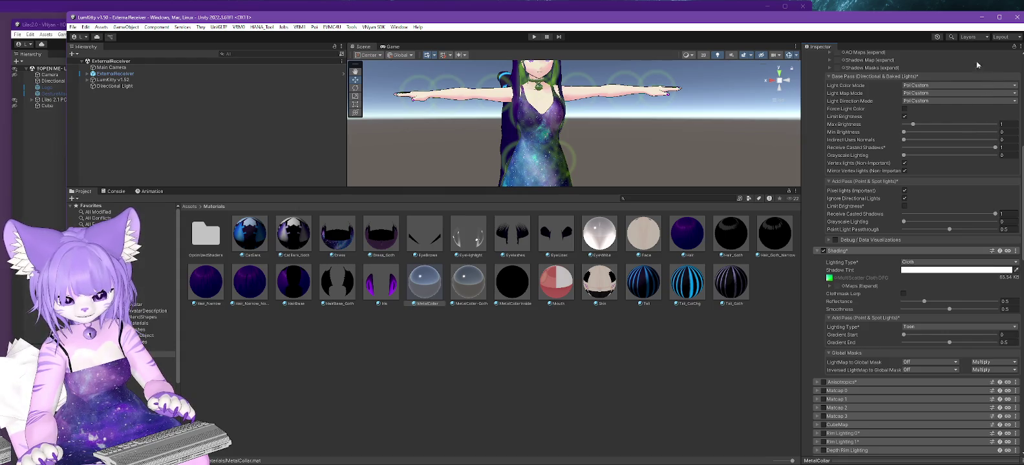
pyautogui.click(979, 18)
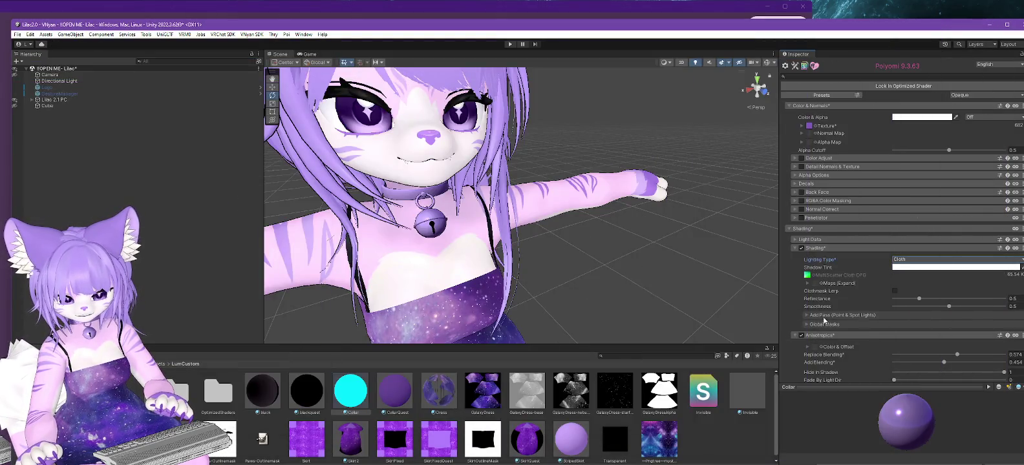
# Step: Set the Collar's point-and-spot light pass Lighting Type to Toon and lock its shader
pyautogui.click(806, 316)
pyautogui.click(930, 326)
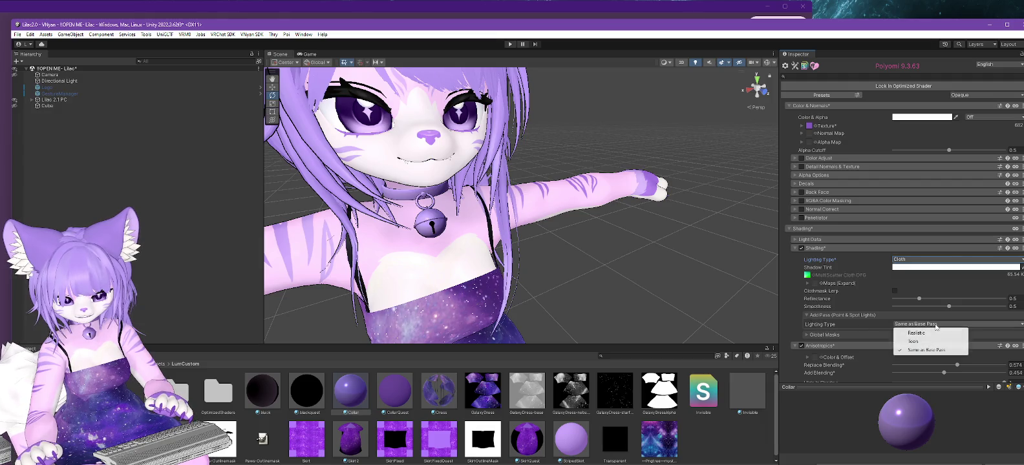
pyautogui.click(925, 342)
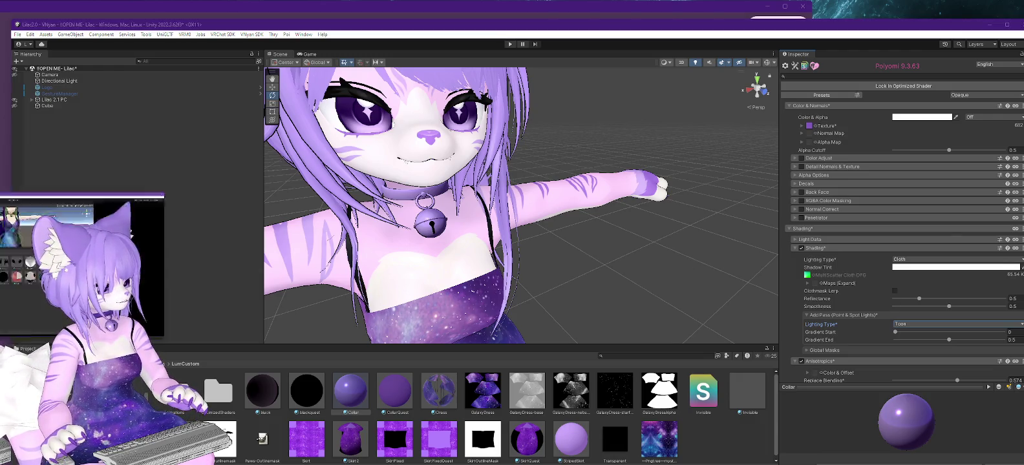
pyautogui.hotkey('alt', 'Tab')
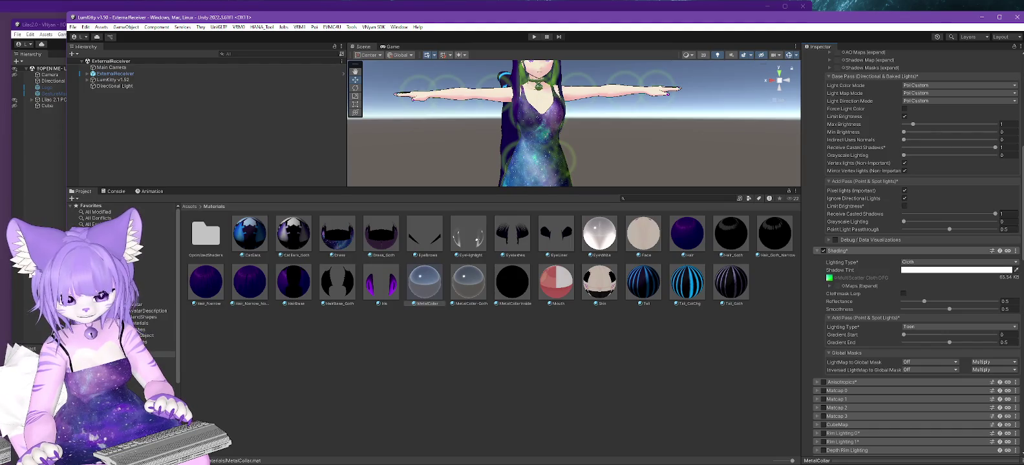
pyautogui.click(981, 16)
pyautogui.scroll(1, 885, 154)
pyautogui.click(892, 107)
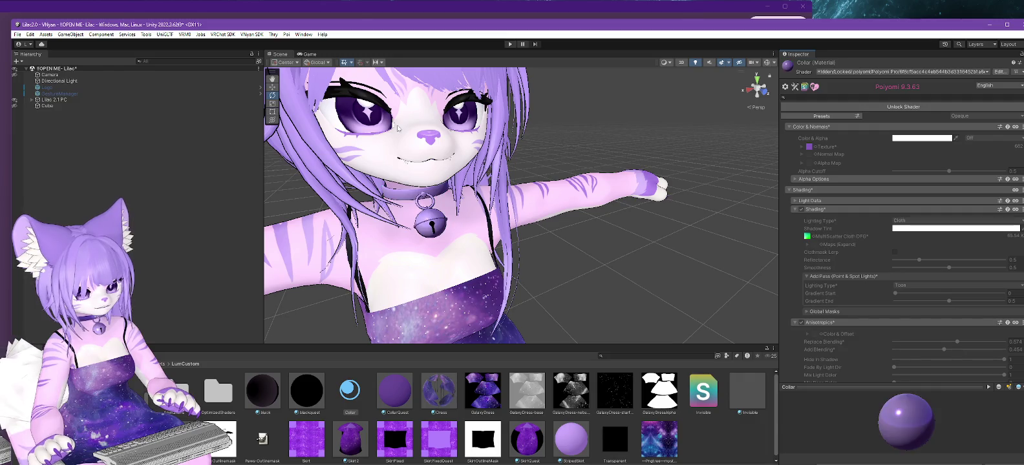
# Step: Export Lilac 2.1 PC via VNyan SDK, replacing the existing .vsfavatar file
pyautogui.click(68, 98)
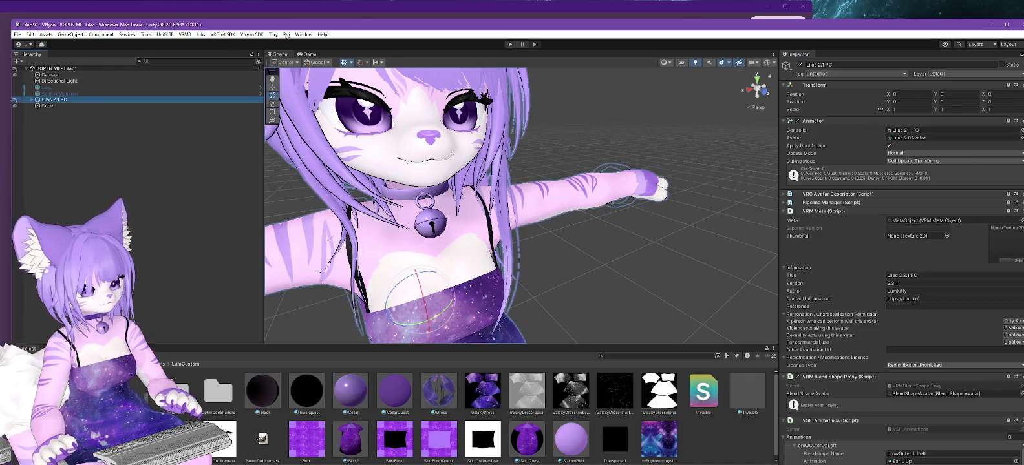
pyautogui.click(252, 34)
pyautogui.moveTo(259, 44)
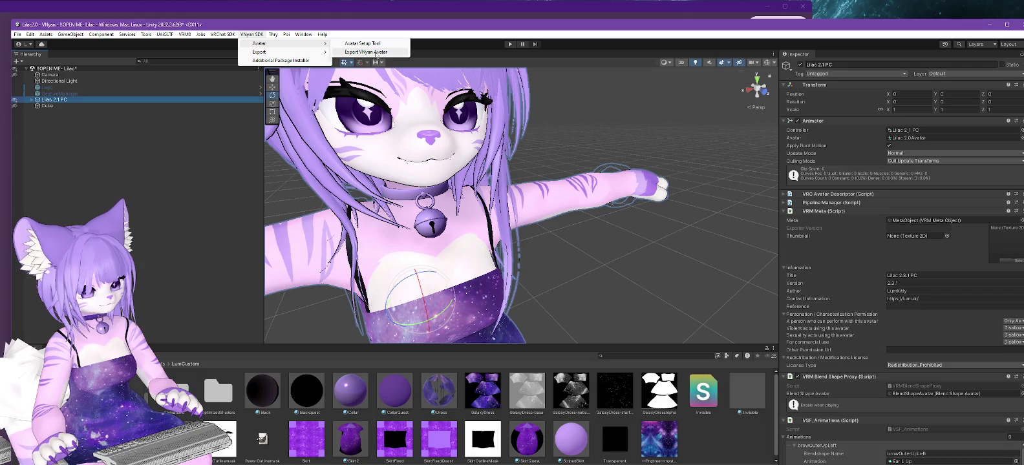
pyautogui.click(375, 55)
pyautogui.doubleClick(119, 102)
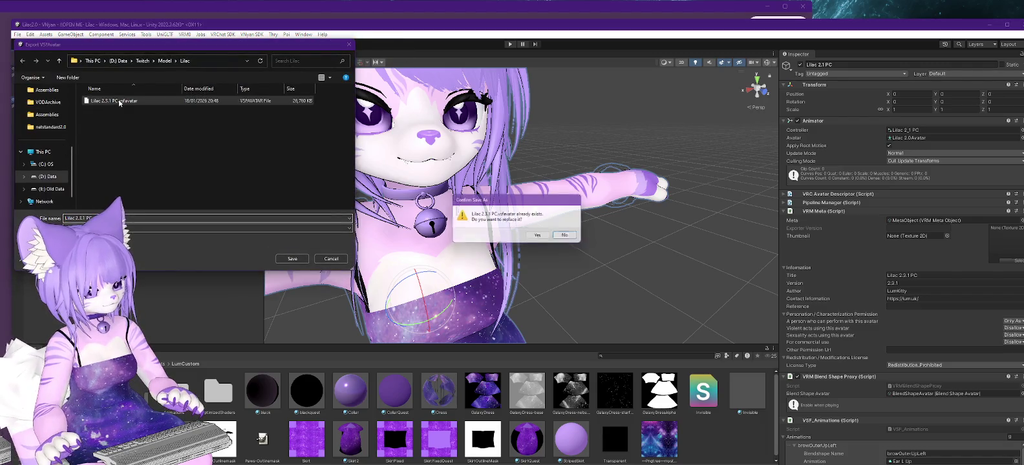
pyautogui.click(538, 235)
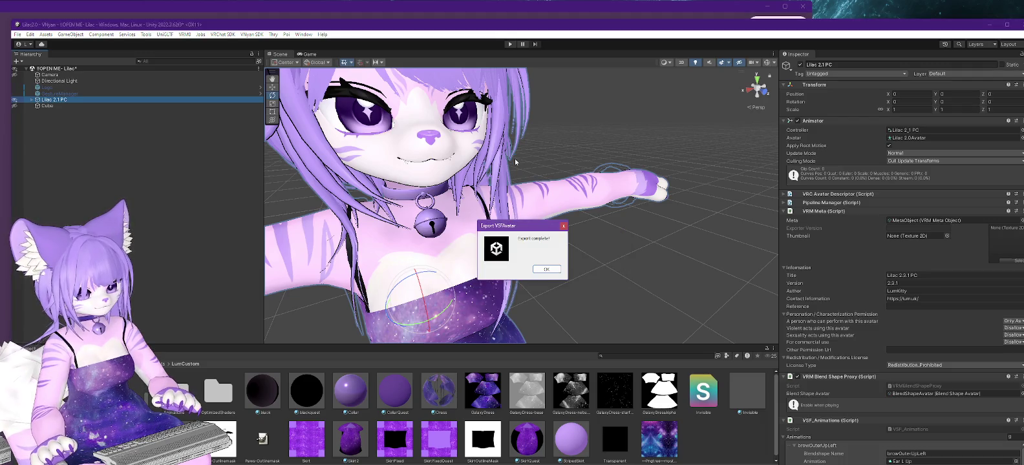
pyautogui.click(548, 271)
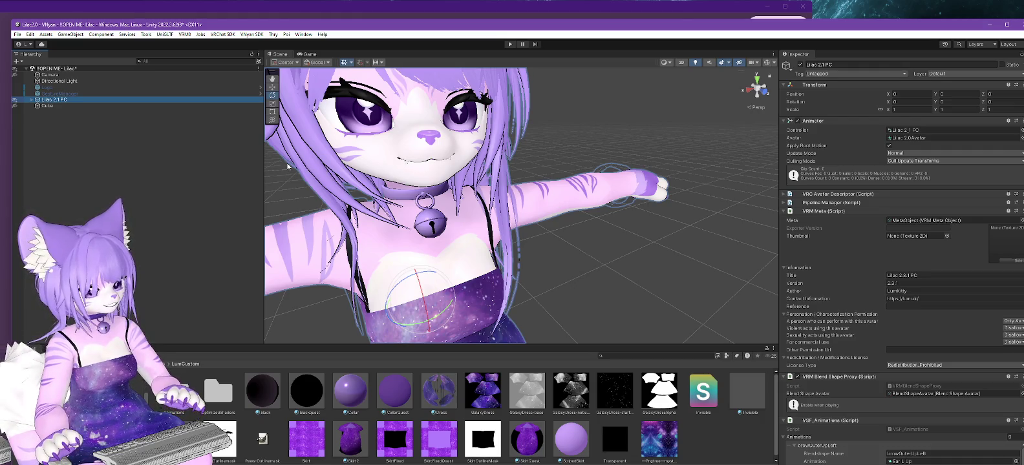
pyautogui.hotkey('alt', 'Tab')
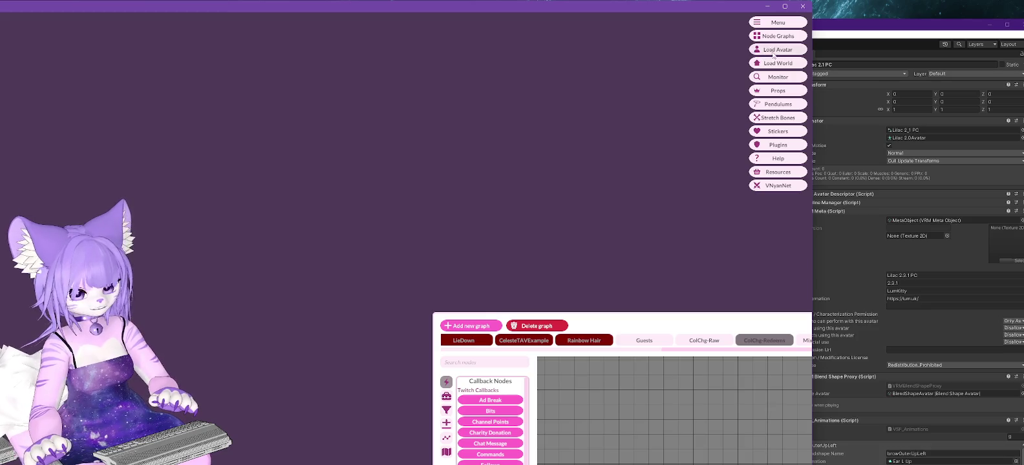
# Step: Load the newly exported Lilac .vsfavatar through VNyan's Load Avatar dialog
pyautogui.click(776, 50)
pyautogui.doubleClick(39, 75)
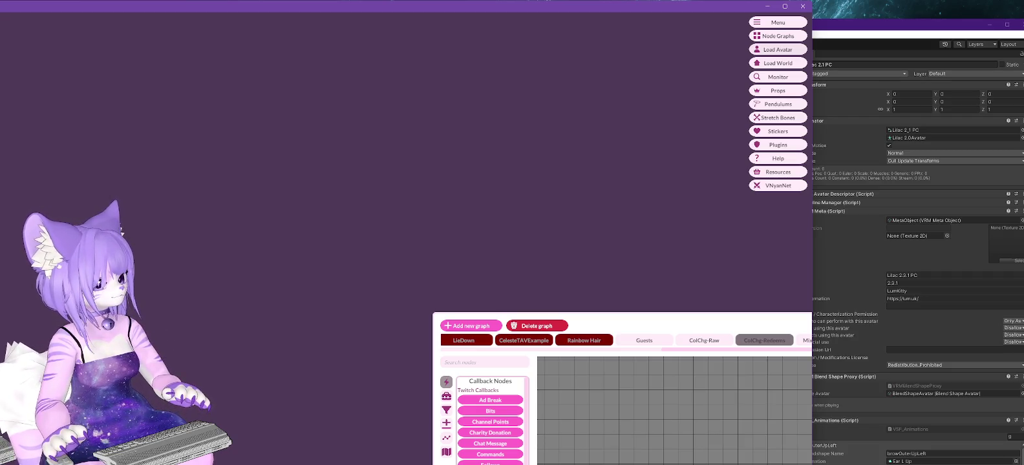
pyautogui.hotkey('alt', 'Tab')
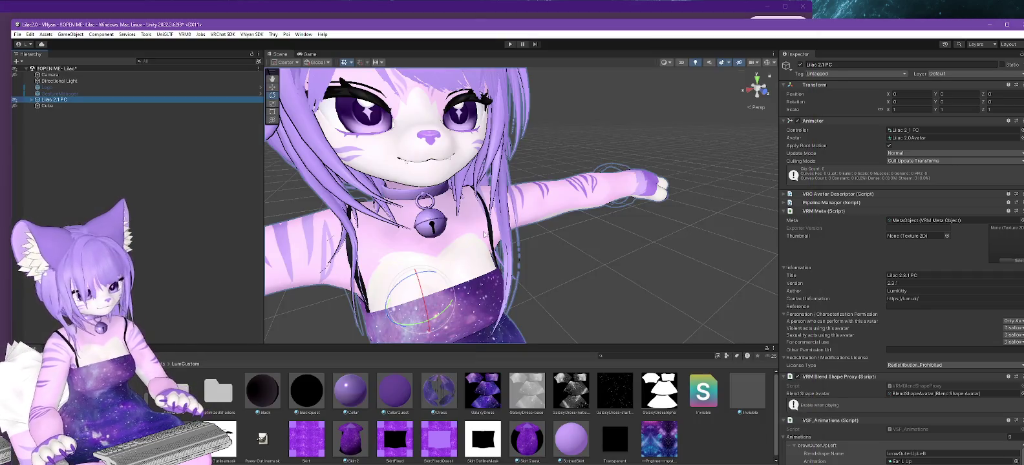
# Step: Open Lilac 2.1 PC's Blendshapes folder with the Project panel in compact list view
pyautogui.press('F2')
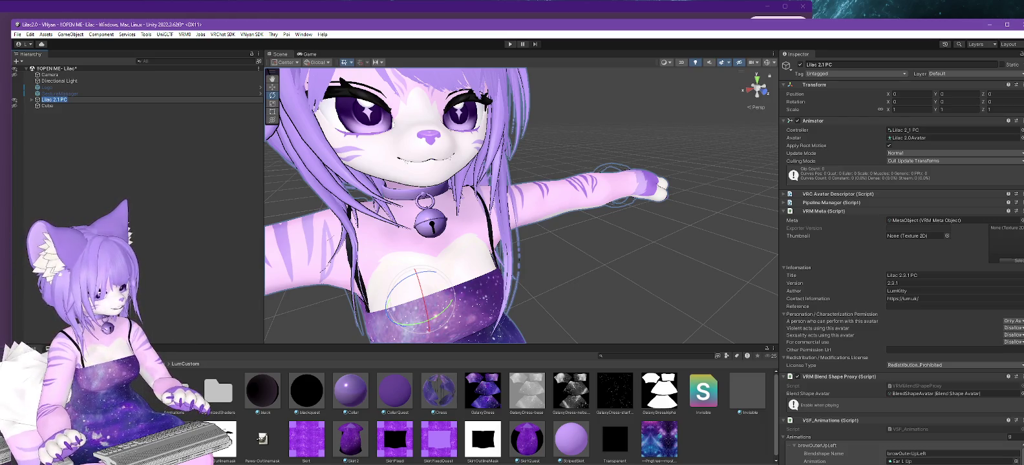
pyautogui.click(85, 388)
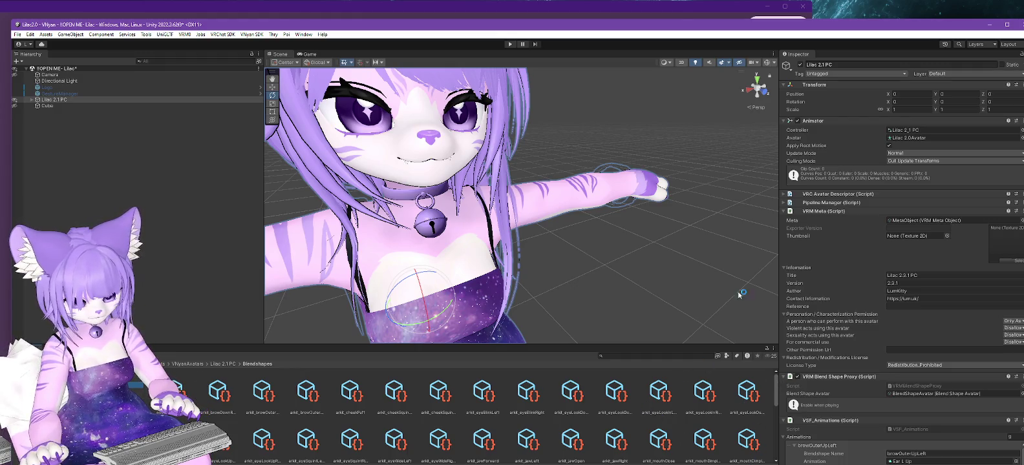
pyautogui.moveTo(716, 30)
pyautogui.mouseDown()
pyautogui.moveTo(715, 11)
pyautogui.moveTo(706, 15)
pyautogui.mouseUp()
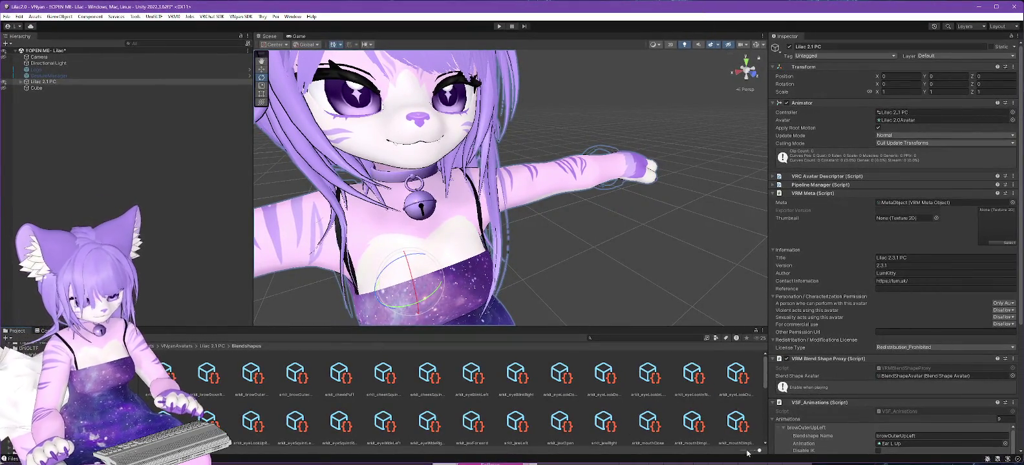
pyautogui.moveTo(760, 451); pyautogui.dragTo(688, 453)
pyautogui.scroll(-5, 174, 388)
pyautogui.scroll(5, 175, 381)
pyautogui.scroll(3, 217, 362)
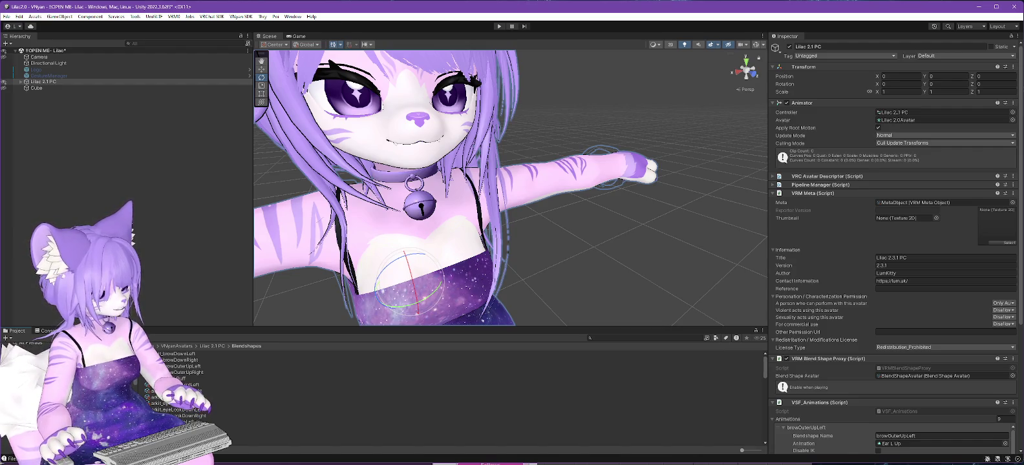
# Step: Select the BlendShapeAvatar asset in the Blendshapes folder
pyautogui.click(52, 388)
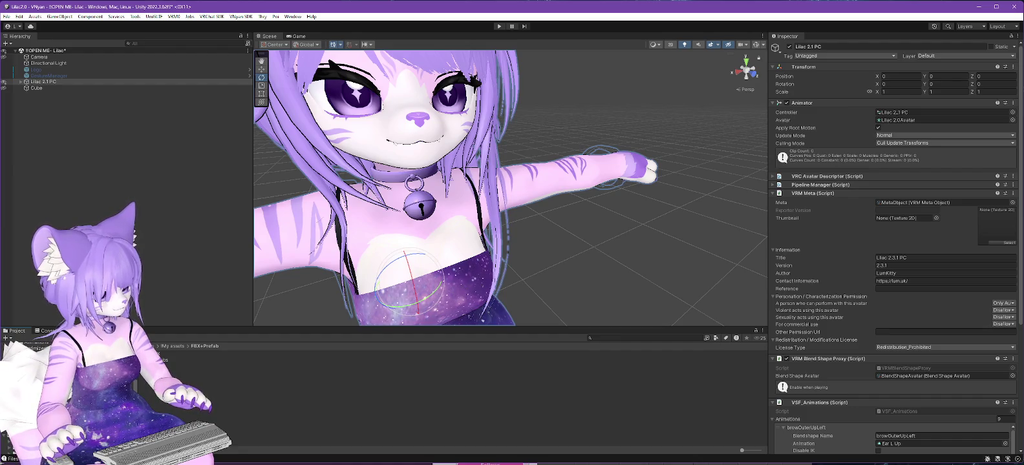
pyautogui.click(116, 374)
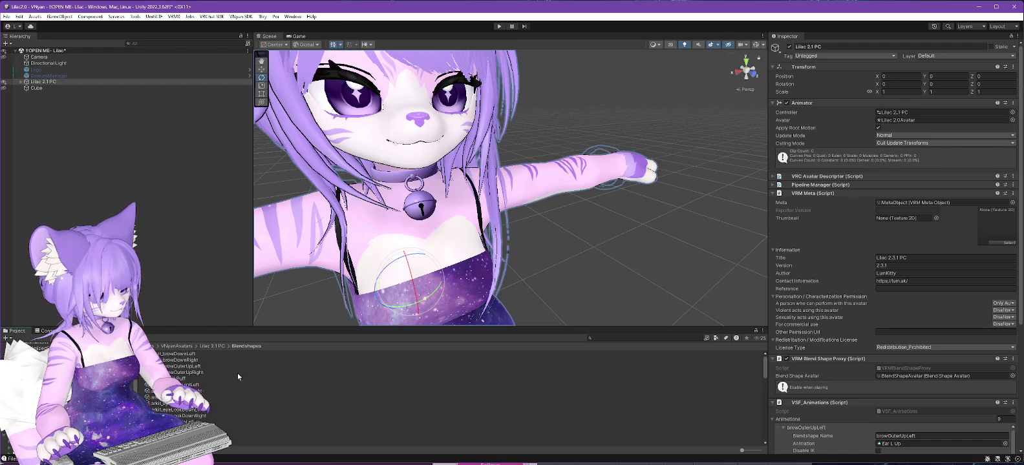
pyautogui.scroll(-5, 226, 389)
pyautogui.scroll(-5, 223, 389)
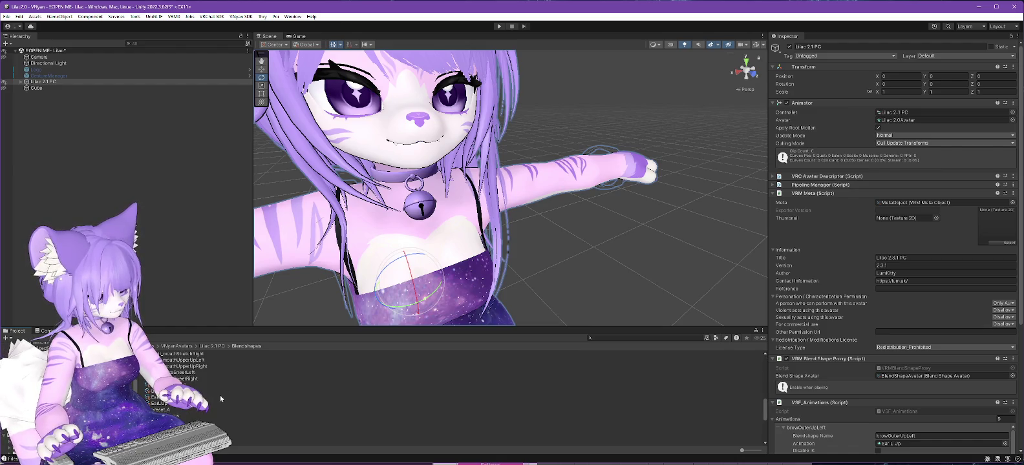
pyautogui.click(183, 391)
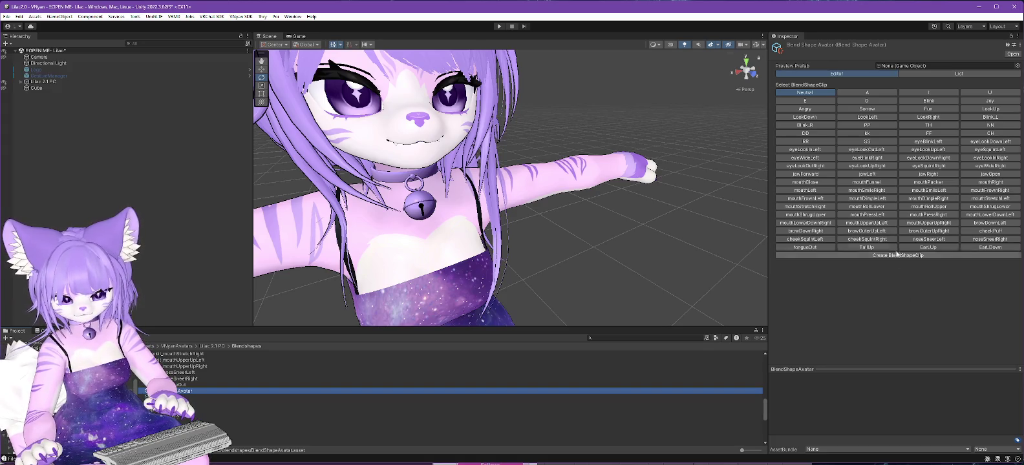
# Step: Preview the eyeLookOutLeft, cheekSquintRight and eyeLookUpRight clips, dragging the avatar into Preview Prefab
pyautogui.click(873, 151)
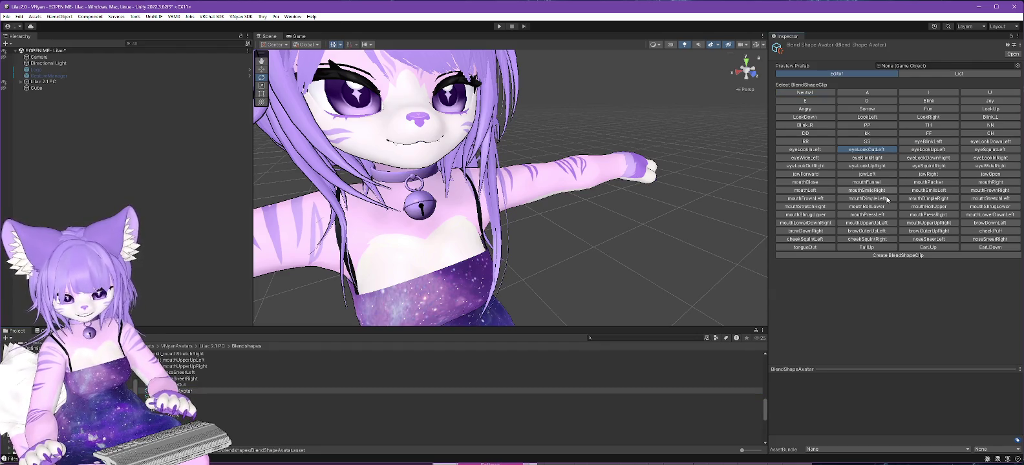
pyautogui.click(875, 240)
pyautogui.click(869, 166)
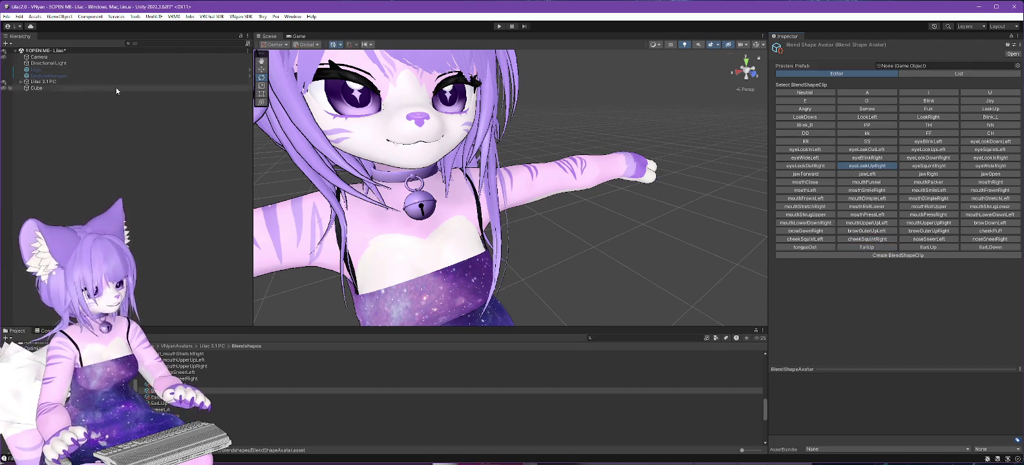
pyautogui.moveTo(43, 82)
pyautogui.mouseDown()
pyautogui.moveTo(930, 67)
pyautogui.moveTo(812, 77)
pyautogui.moveTo(905, 66)
pyautogui.mouseUp()
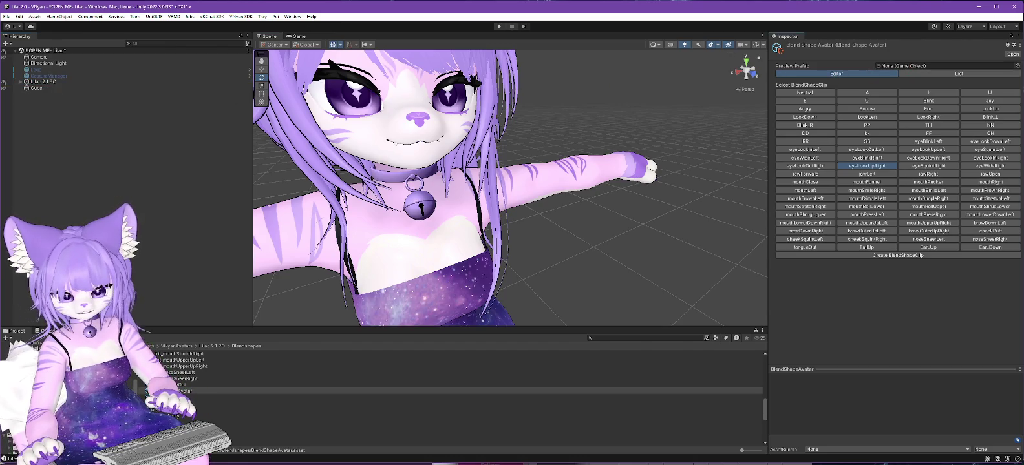
# Step: Set the Preview Prefab to Lilac 2.0 PC using the object picker
pyautogui.click(1017, 66)
pyautogui.moveTo(1012, 59); pyautogui.dragTo(852, 54)
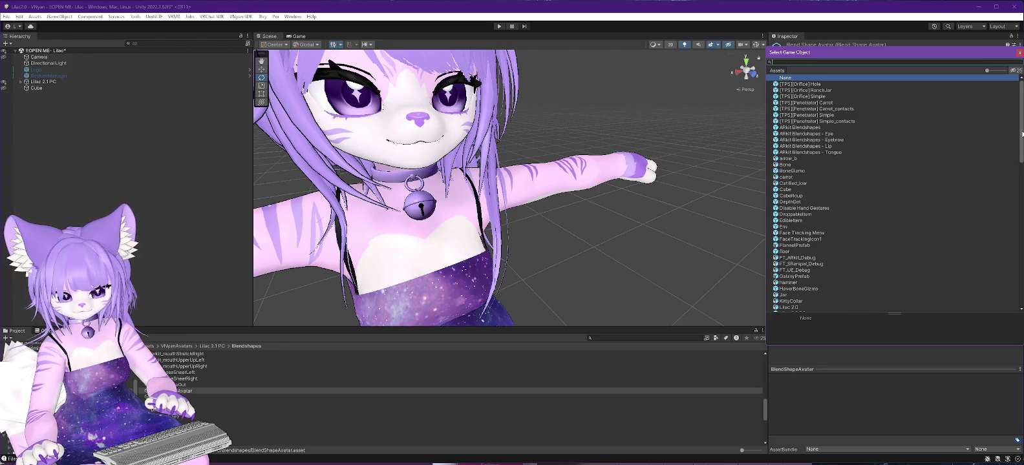
pyautogui.scroll(-2, 780, 234)
pyautogui.scroll(-2, 780, 234)
pyautogui.scroll(-1, 780, 234)
pyautogui.doubleClick(790, 213)
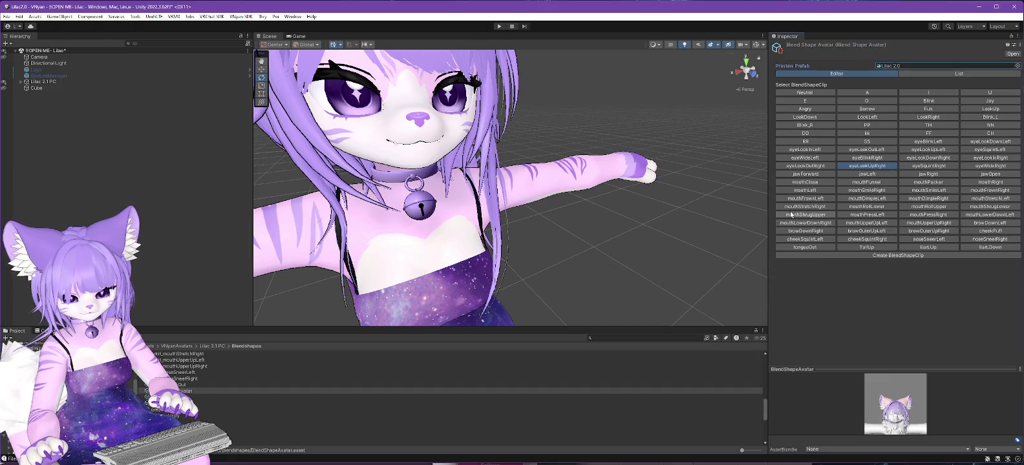
pyautogui.click(1018, 66)
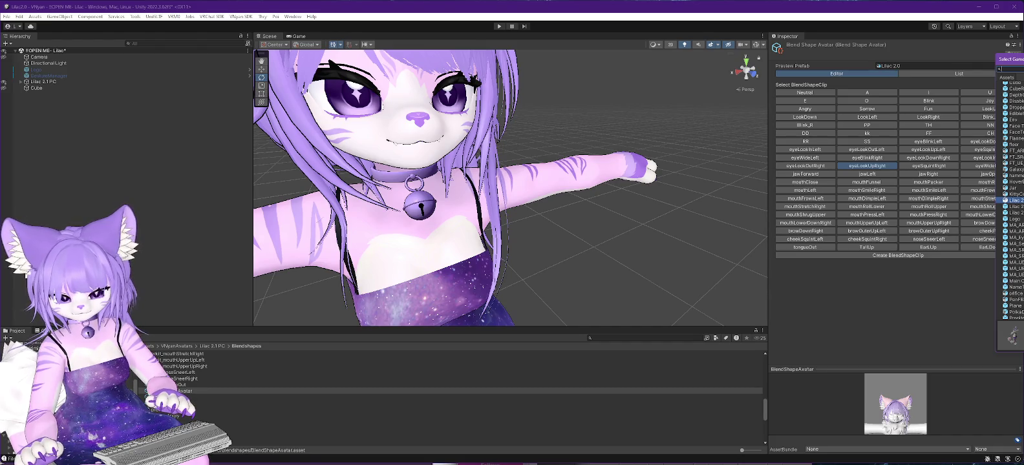
pyautogui.doubleClick(1012, 206)
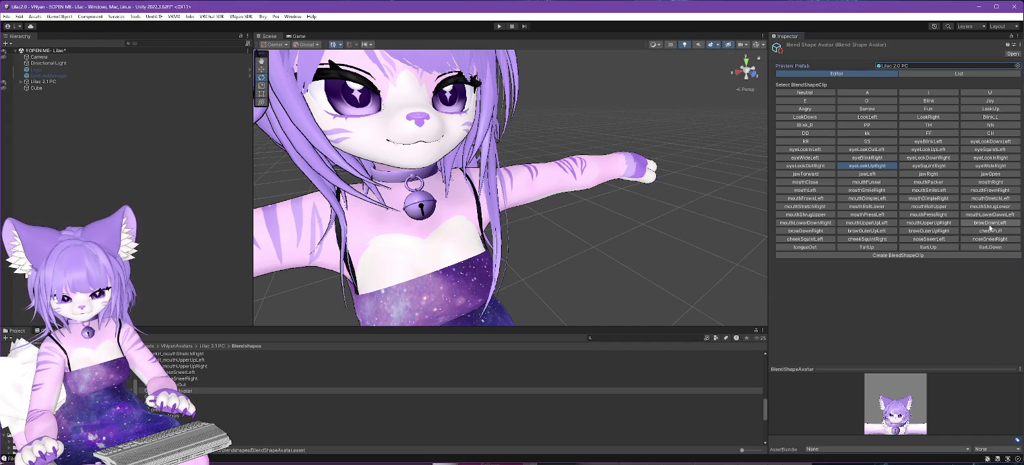
# Step: Enlarge the blendshape preview and open the TailUp clip
pyautogui.click(914, 366)
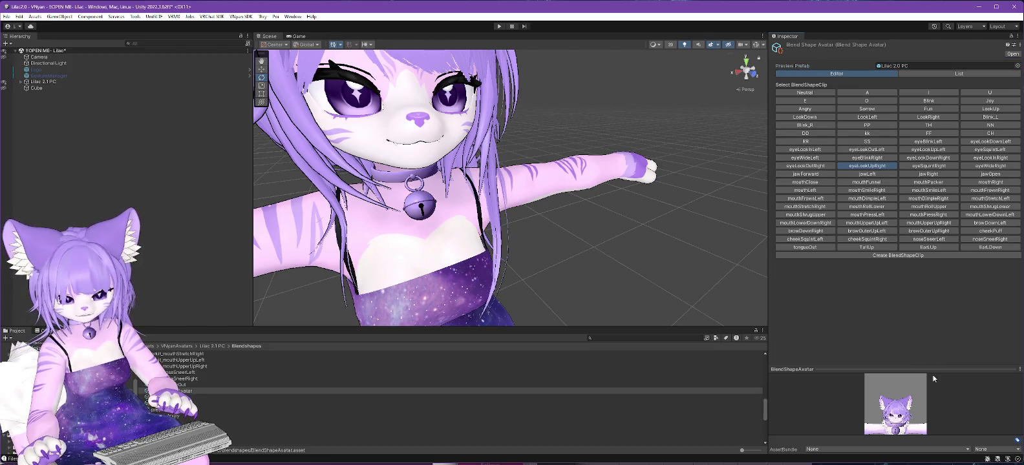
pyautogui.moveTo(933, 370)
pyautogui.mouseDown()
pyautogui.moveTo(939, 239)
pyautogui.moveTo(930, 347)
pyautogui.mouseUp()
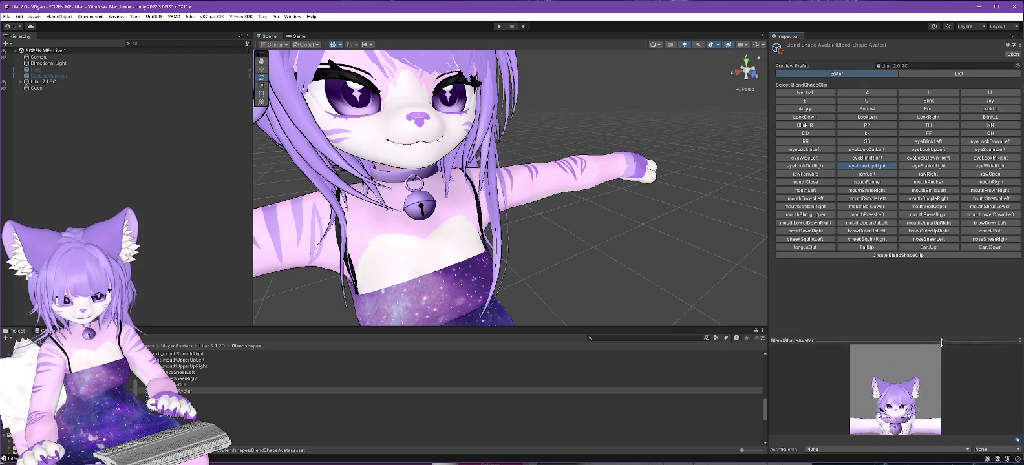
pyautogui.click(865, 247)
pyautogui.scroll(-2, 1013, 306)
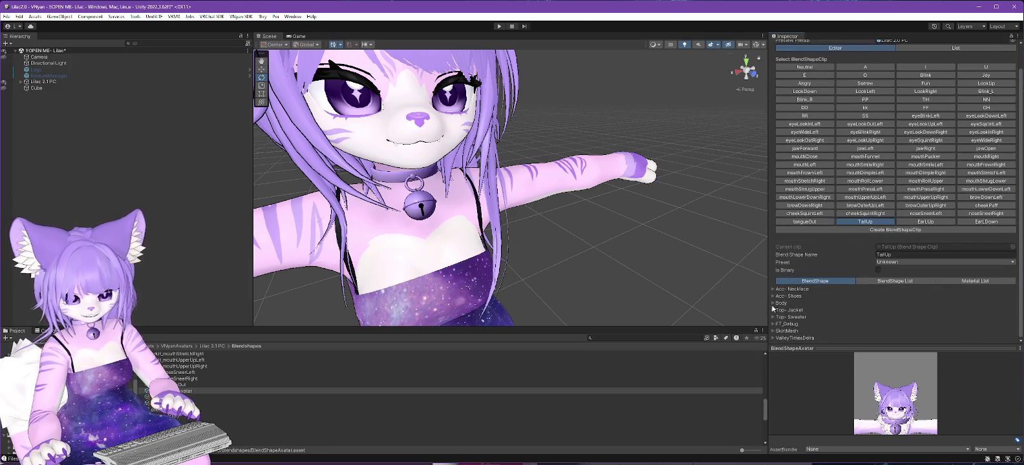
# Step: Expand the Body foldout and scroll through its blendshape sliders
pyautogui.click(773, 303)
pyautogui.scroll(-5, 904, 285)
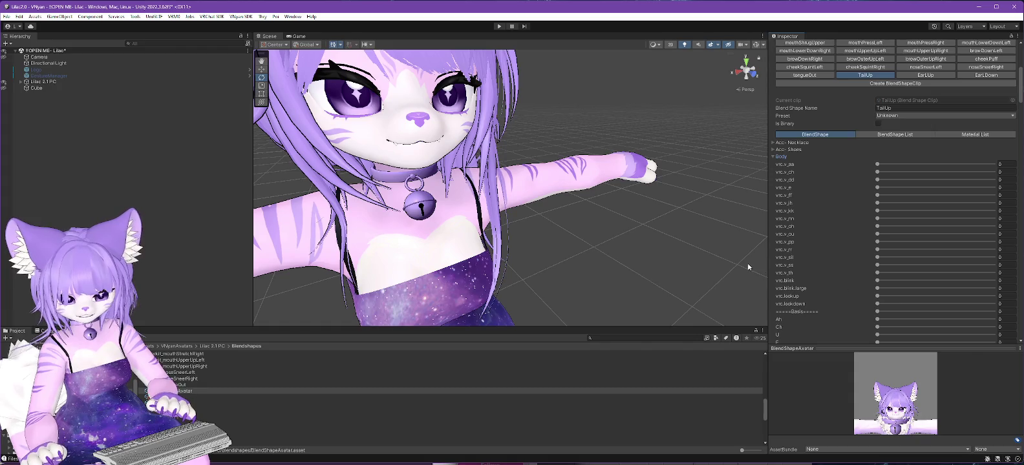
pyautogui.scroll(-3, 818, 226)
pyautogui.scroll(-2, 818, 236)
pyautogui.scroll(-2, 818, 247)
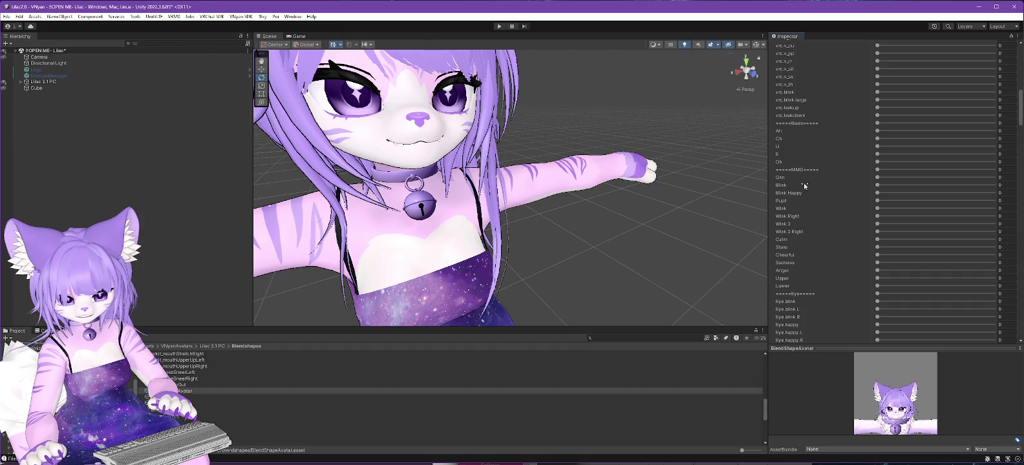
pyautogui.scroll(-3, 818, 233)
pyautogui.scroll(-3, 808, 272)
pyautogui.scroll(-2, 807, 281)
pyautogui.scroll(-3, 818, 279)
pyautogui.scroll(-5, 819, 280)
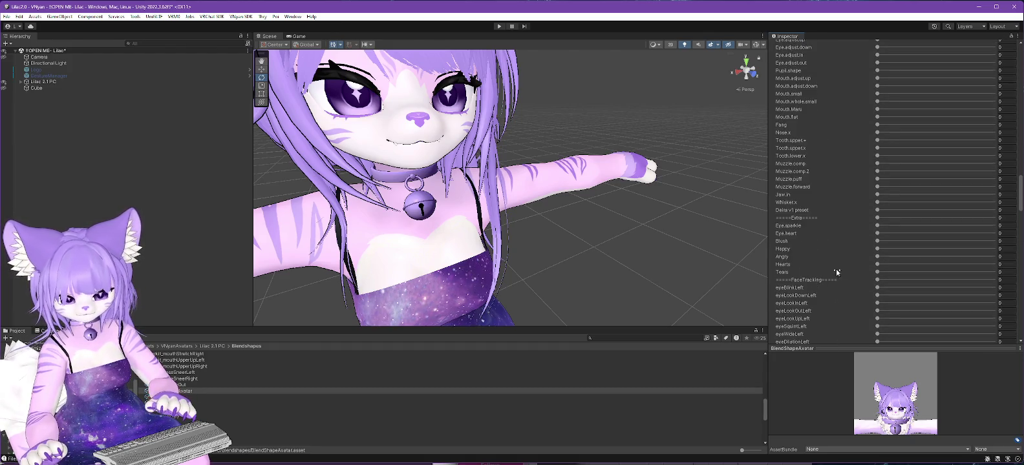
pyautogui.scroll(-5, 849, 270)
pyautogui.scroll(-2, 847, 265)
pyautogui.scroll(-10, 828, 219)
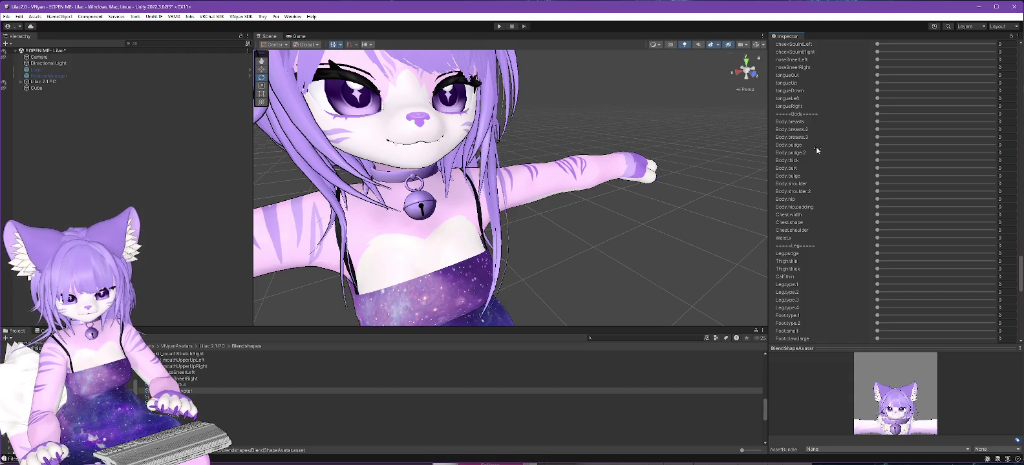
pyautogui.scroll(-2, 817, 150)
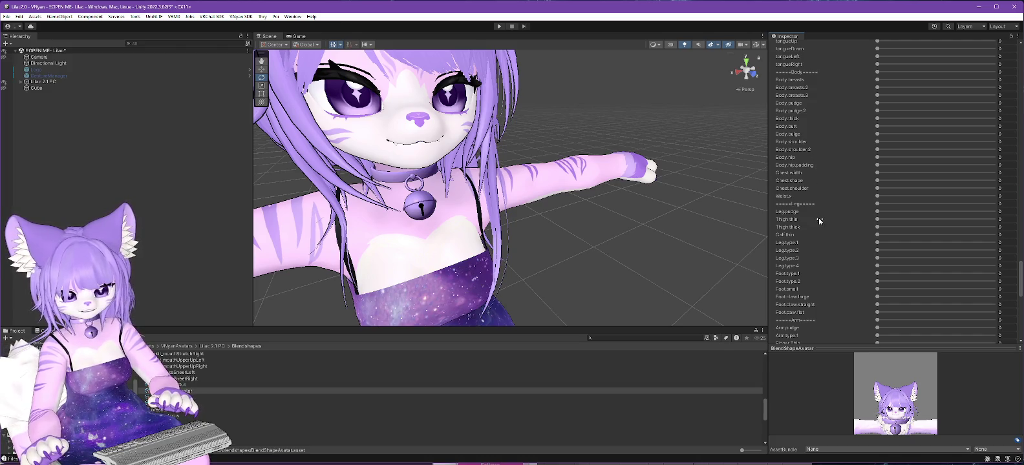
pyautogui.scroll(-3, 820, 206)
pyautogui.scroll(-3, 820, 206)
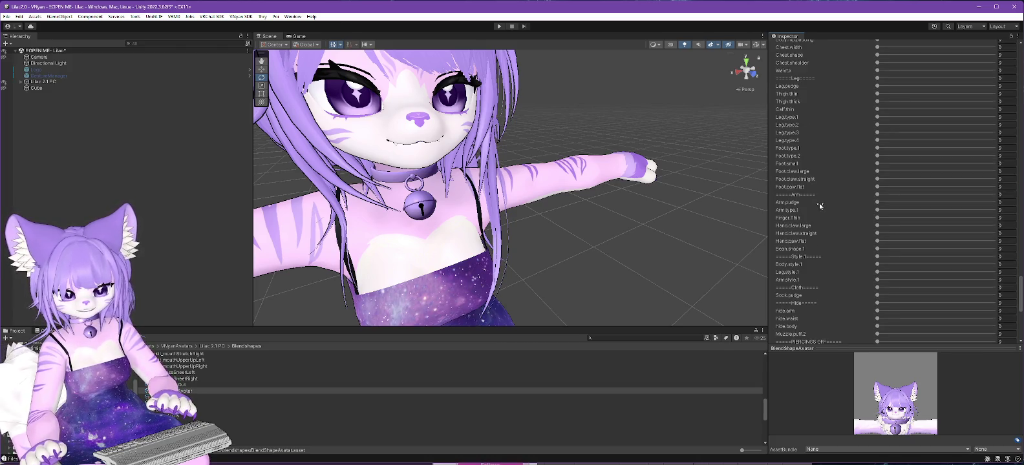
pyautogui.scroll(-2, 819, 201)
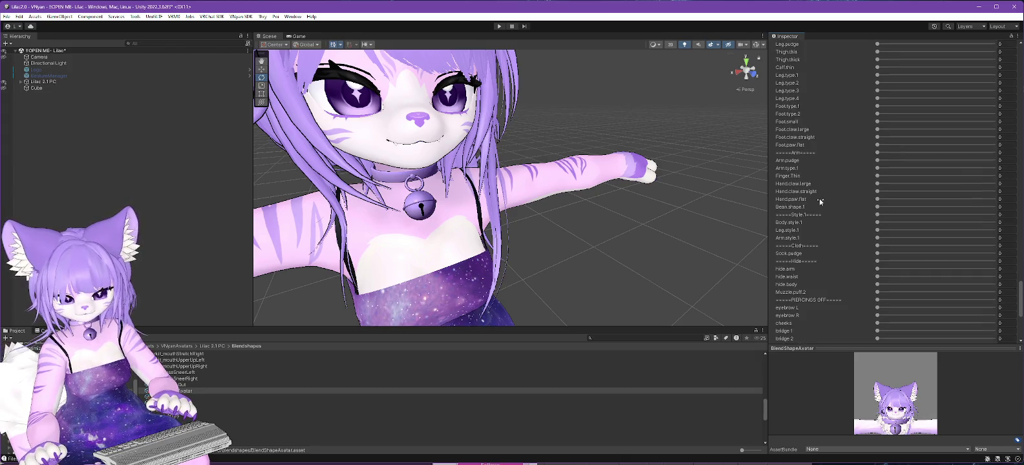
pyautogui.scroll(-2, 820, 201)
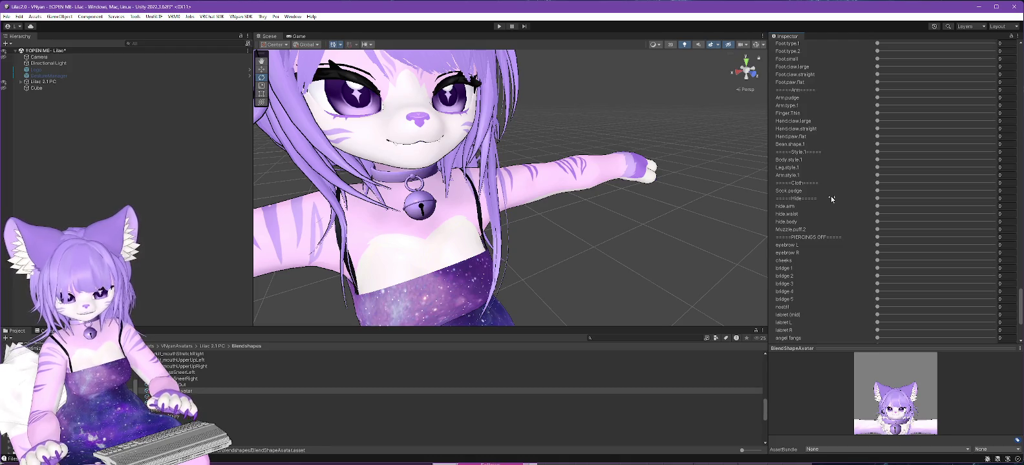
pyautogui.scroll(-3, 832, 199)
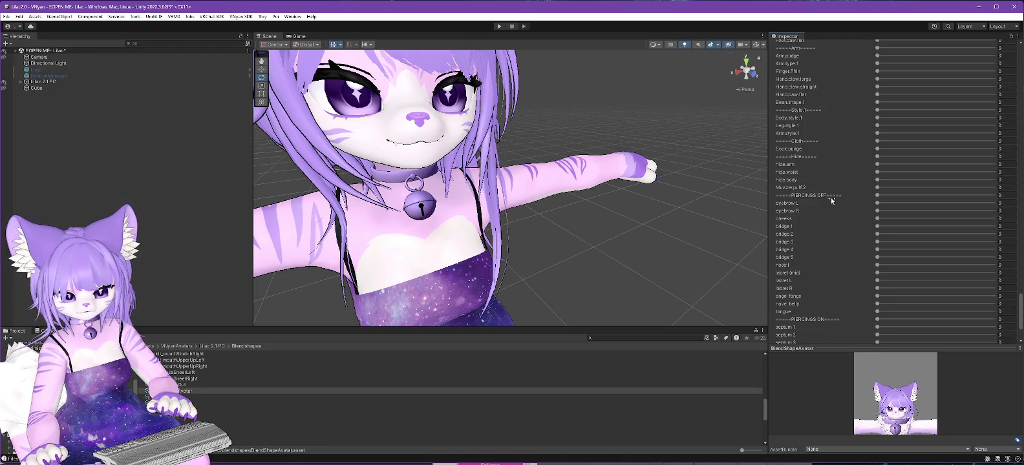
pyautogui.scroll(-3, 832, 201)
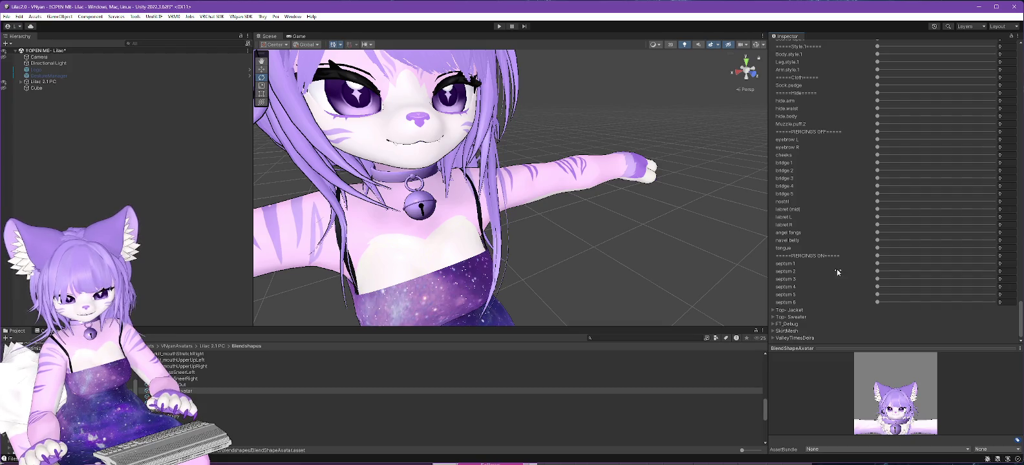
# Step: Open and close the ValleyTimesDeira and SkirtMesh blendshape foldouts
pyautogui.click(773, 338)
pyautogui.scroll(-3, 818, 262)
pyautogui.scroll(-3, 819, 262)
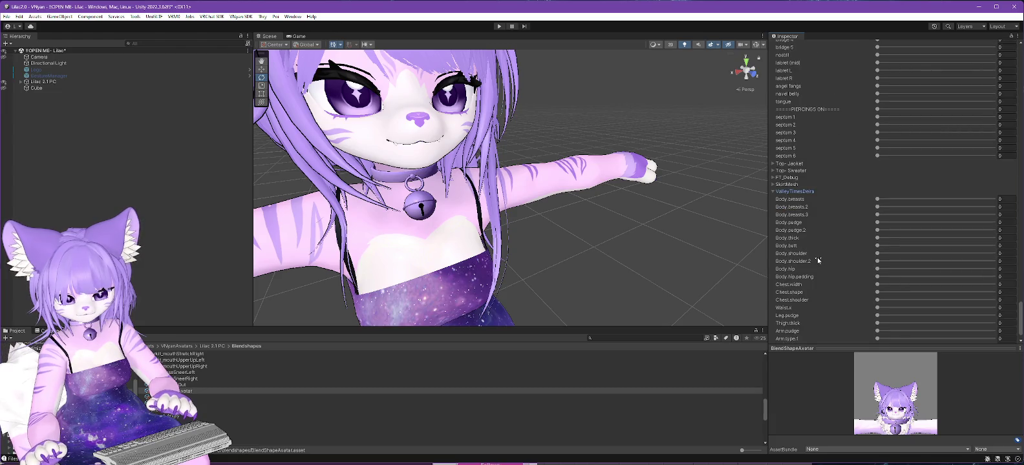
pyautogui.click(772, 191)
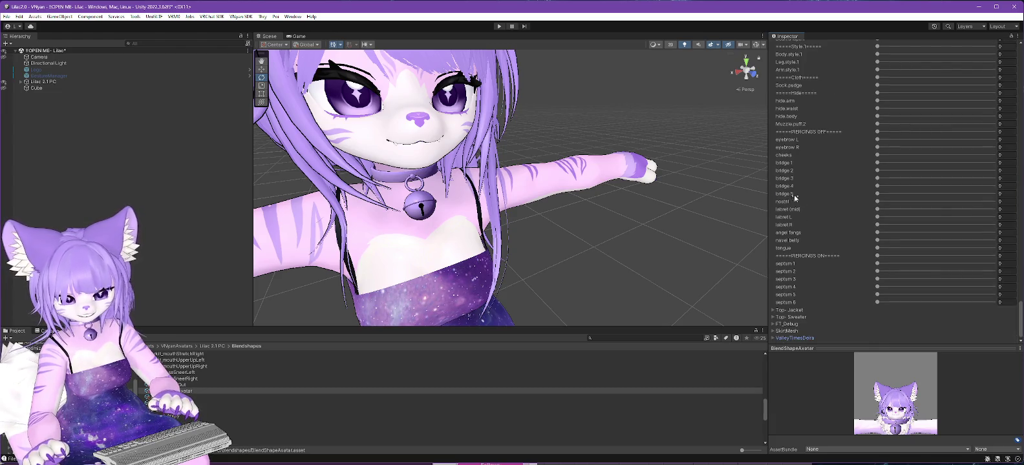
pyautogui.click(772, 331)
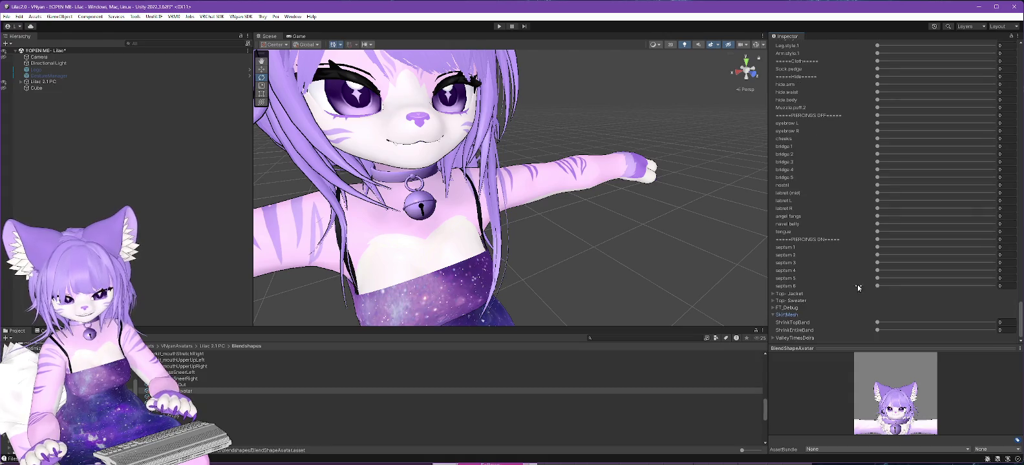
pyautogui.click(773, 316)
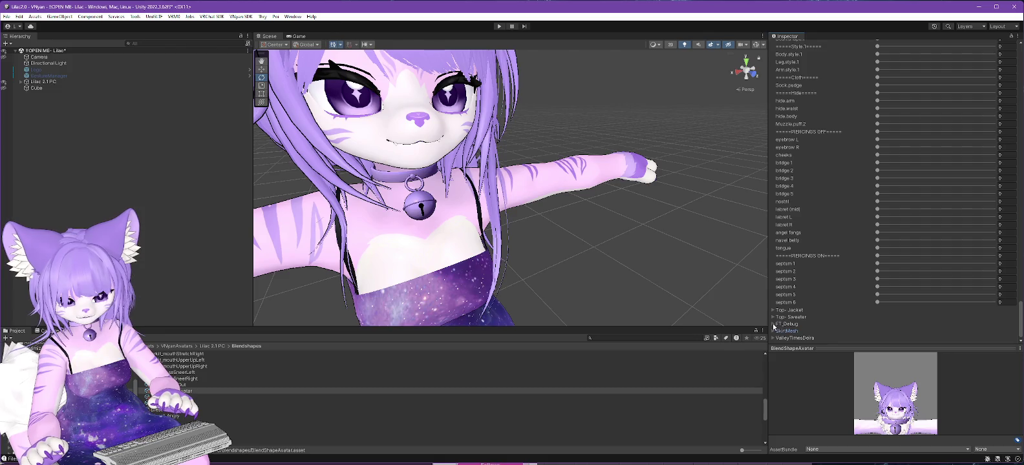
# Step: Check the TailUp clip's BlendShape List and Material List, then deselect the avatar
pyautogui.scroll(5, 827, 286)
pyautogui.scroll(5, 828, 283)
pyautogui.scroll(5, 826, 285)
pyautogui.scroll(5, 827, 287)
pyautogui.scroll(5, 826, 287)
pyautogui.scroll(5, 826, 287)
pyautogui.scroll(3, 827, 287)
pyautogui.scroll(2, 827, 287)
pyautogui.scroll(3, 826, 285)
pyautogui.scroll(3, 826, 282)
pyautogui.scroll(5, 825, 282)
pyautogui.scroll(2, 825, 283)
pyautogui.scroll(3, 825, 283)
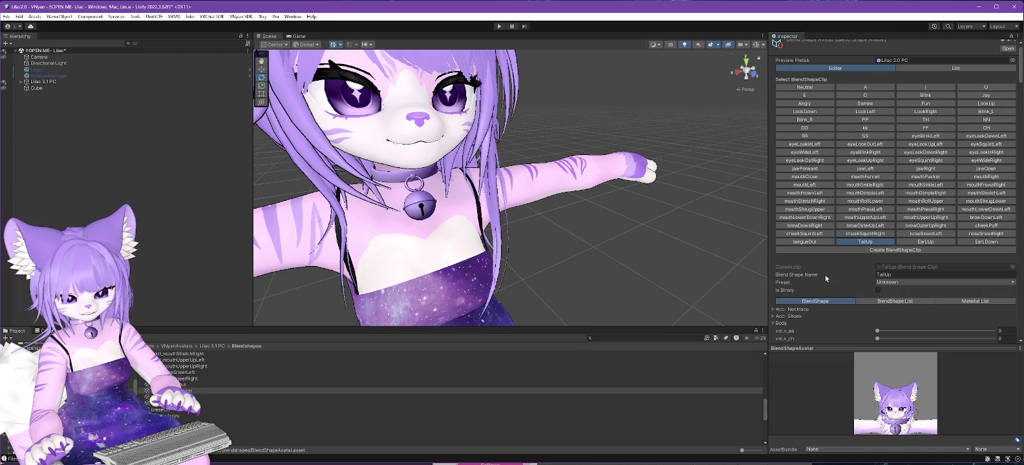
pyautogui.click(895, 302)
pyautogui.scroll(-1, 838, 255)
pyautogui.click(983, 287)
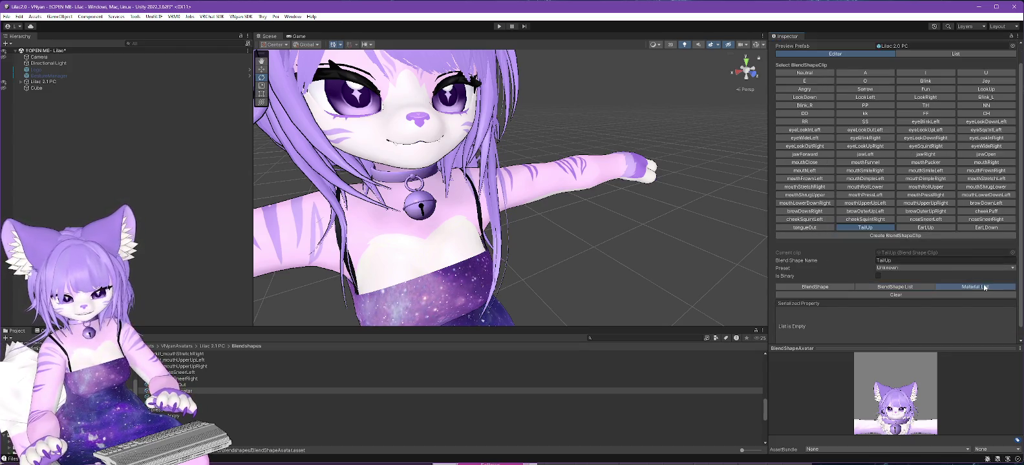
pyautogui.click(622, 254)
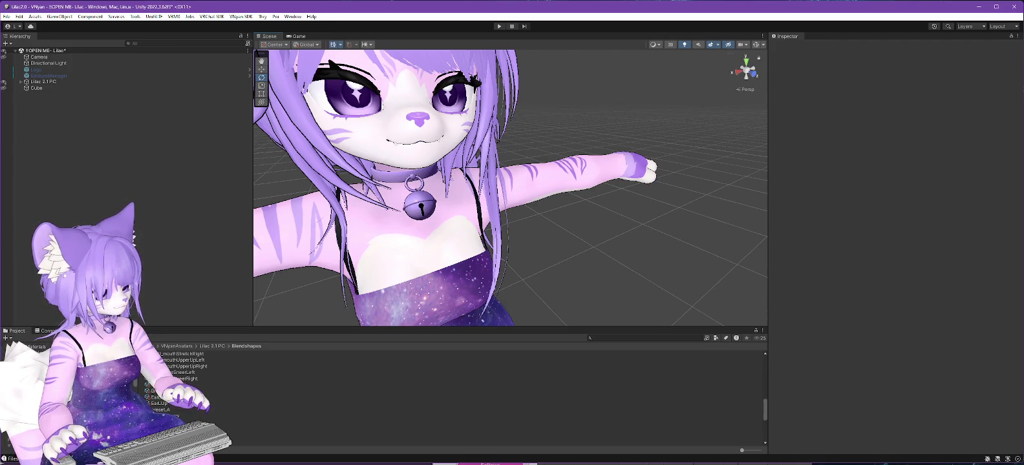
# Step: Select the face material in body mat and show its Face texture in Explorer
pyautogui.click(45, 353)
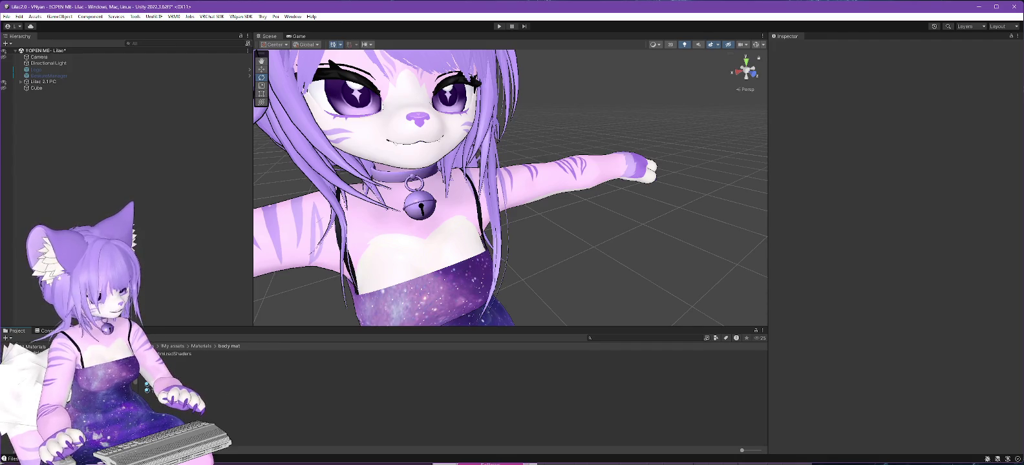
pyautogui.click(284, 373)
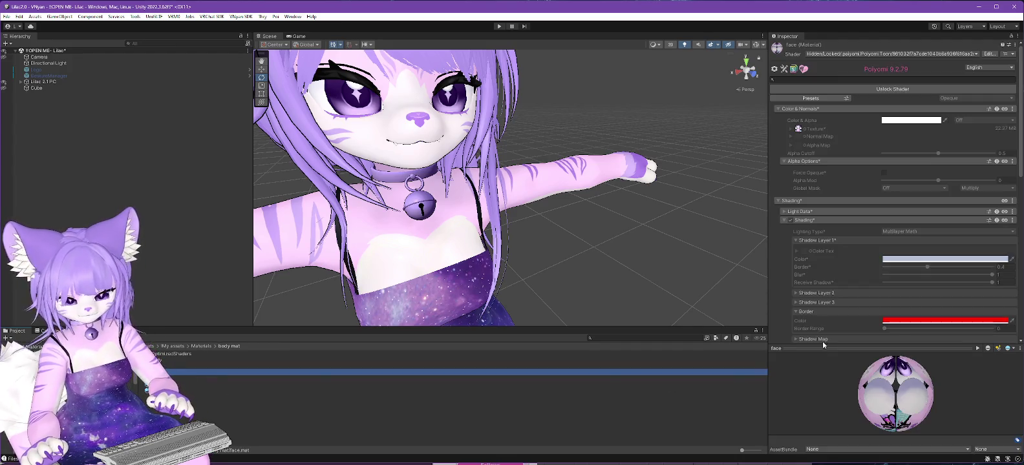
pyautogui.moveTo(743, 452); pyautogui.dragTo(771, 455)
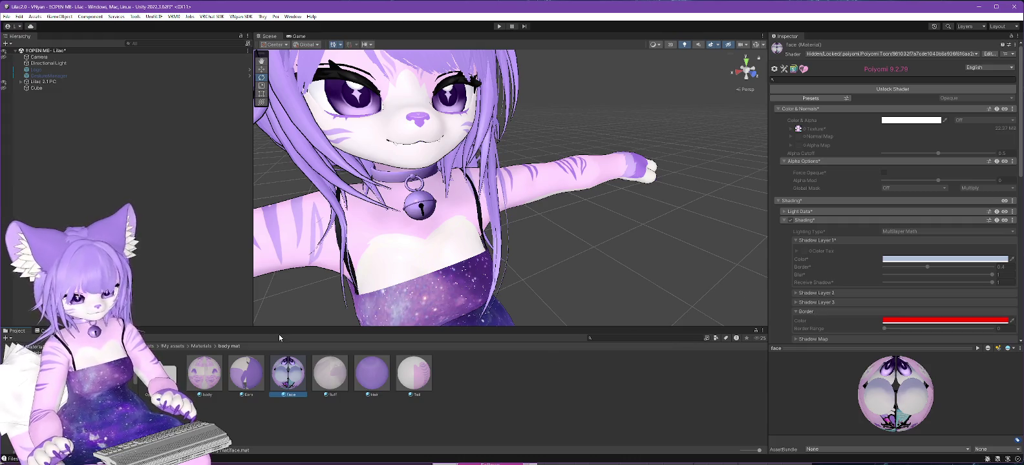
pyautogui.click(798, 131)
pyautogui.click(495, 378)
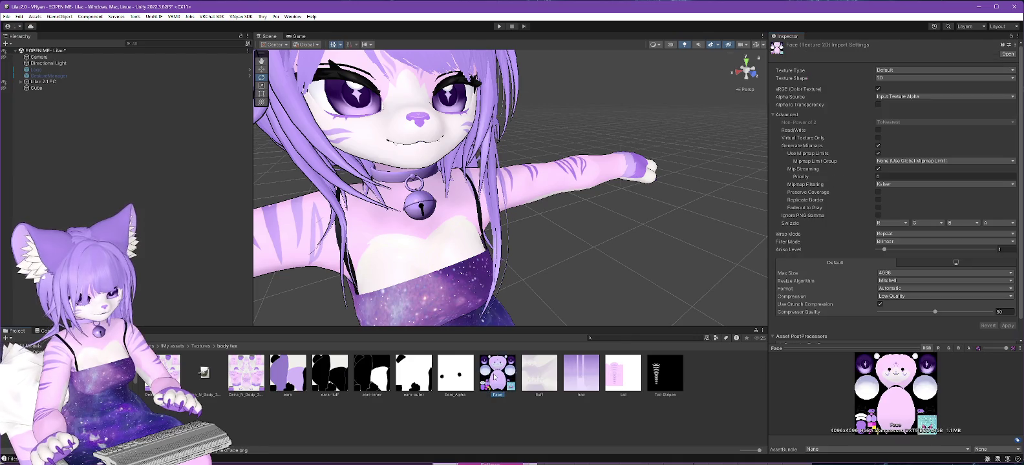
pyautogui.rightClick(495, 378)
pyautogui.click(530, 112)
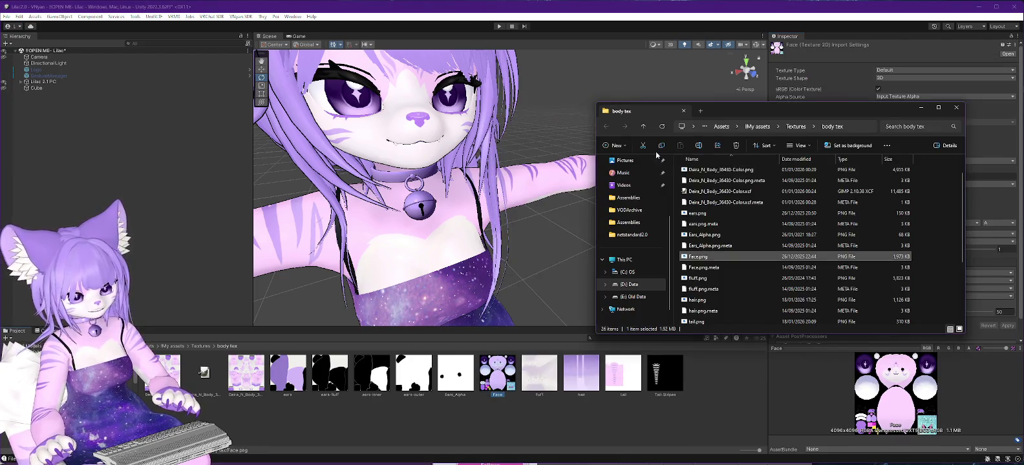
# Step: Open Face.png with GIMP from its Open with menu
pyautogui.rightClick(696, 258)
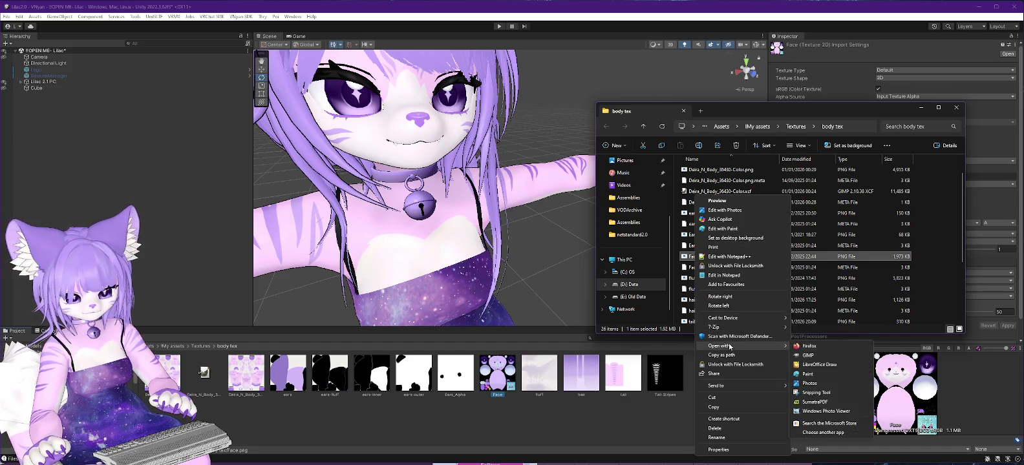
pyautogui.click(809, 352)
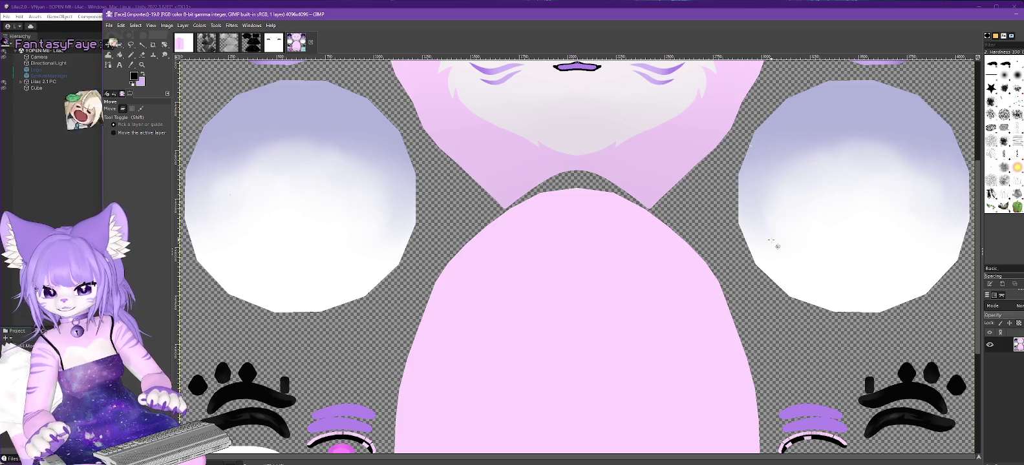
# Step: Zoom out and scroll the Face.png canvas to show the eyes and face
pyautogui.press('-')
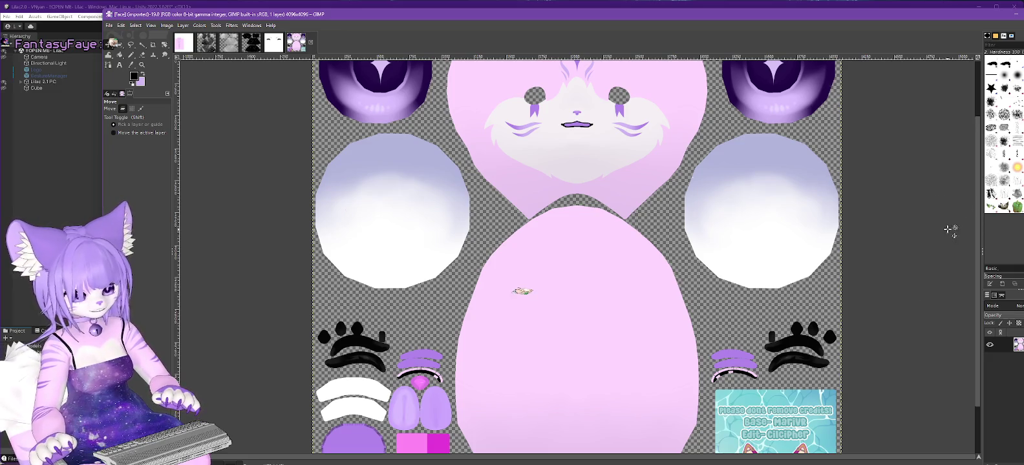
pyautogui.scroll(-1, 977, 243)
pyautogui.scroll(-4, 977, 244)
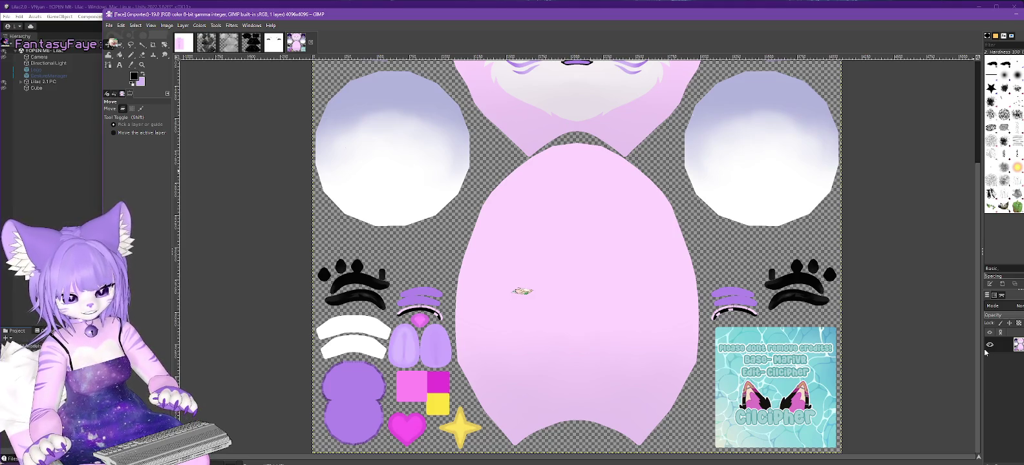
pyautogui.scroll(3, 951, 196)
pyautogui.scroll(1, 949, 118)
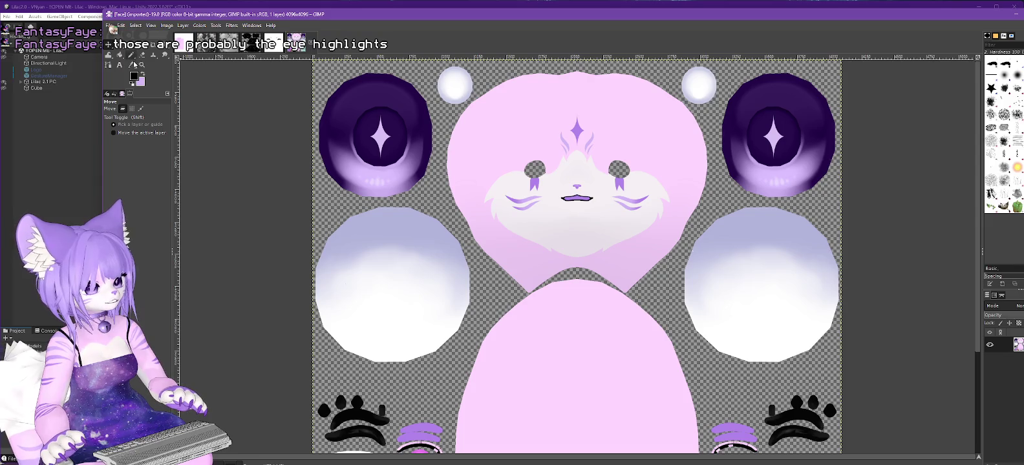
# Step: Sample the face's pink as paint colour and test-fill the forehead star, undoing each fill
pyautogui.click(131, 64)
pyautogui.click(580, 120)
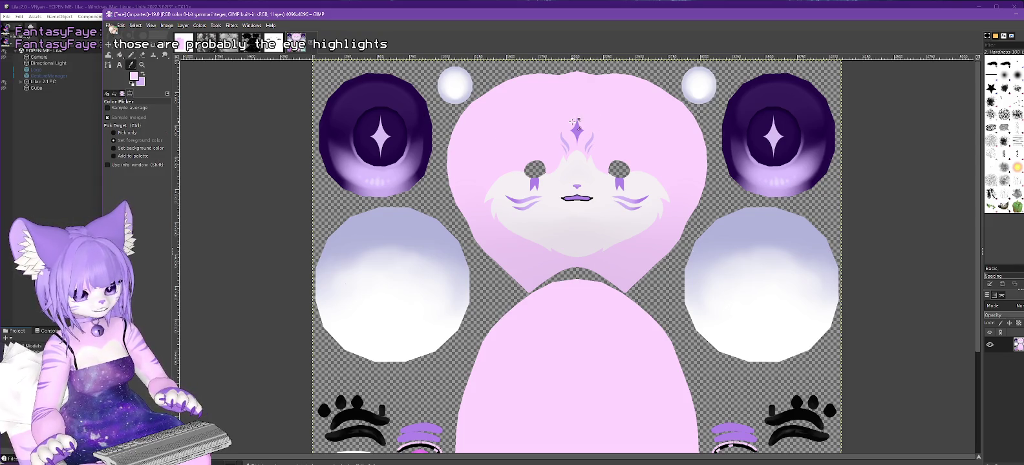
pyautogui.click(121, 56)
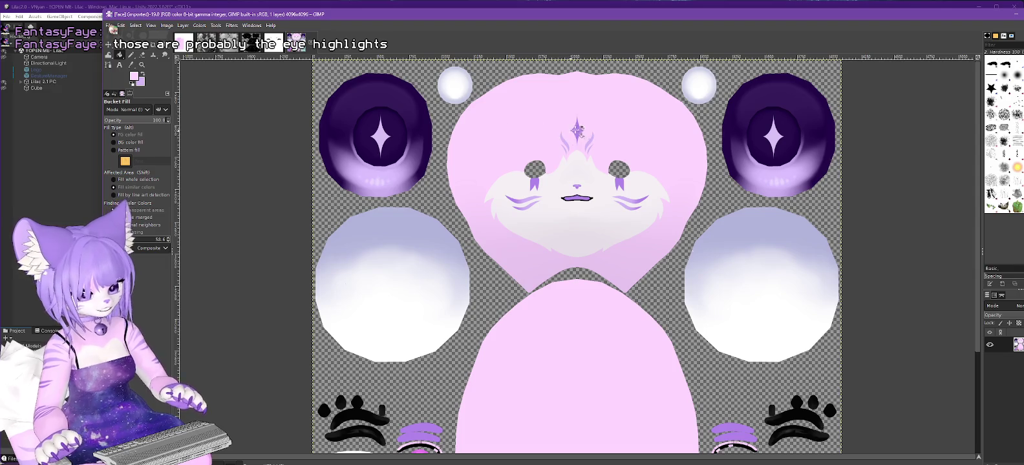
pyautogui.click(577, 129)
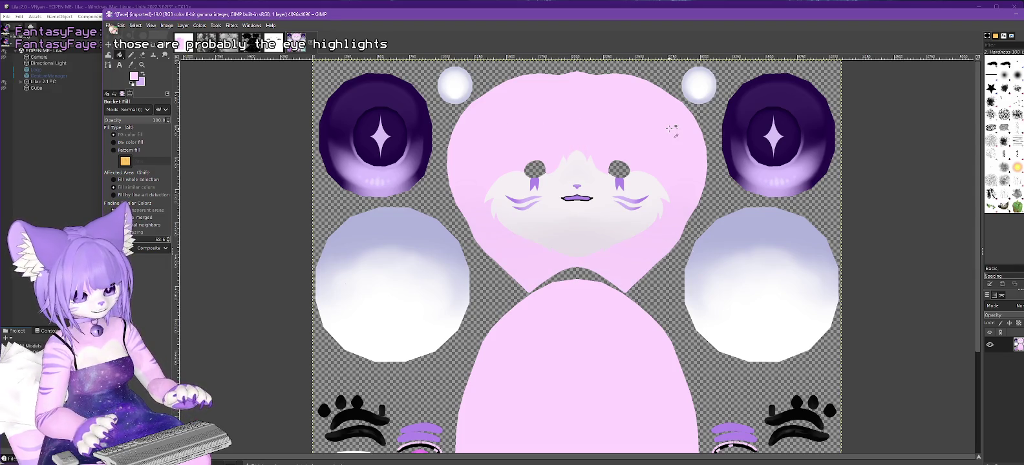
pyautogui.hotkey('ctrl', 'z')
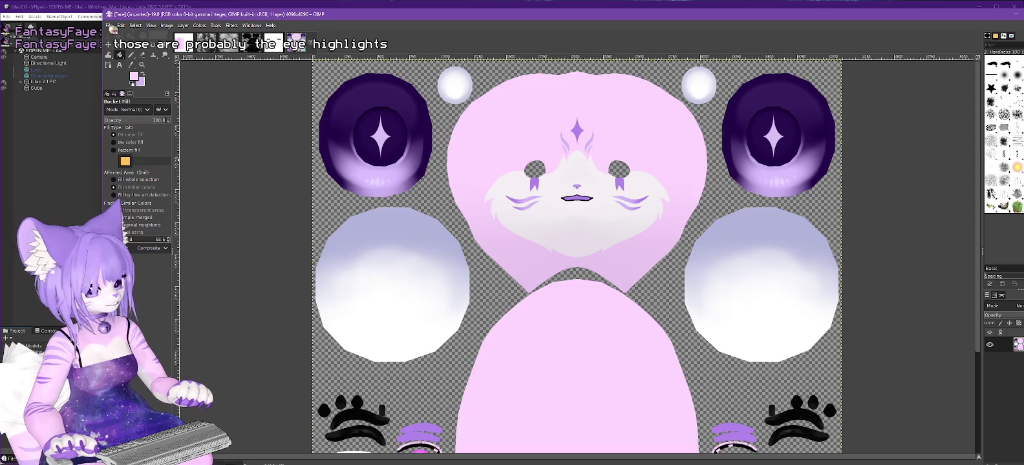
pyautogui.click(579, 128)
pyautogui.hotkey('ctrl', 'z')
pyautogui.click(581, 133)
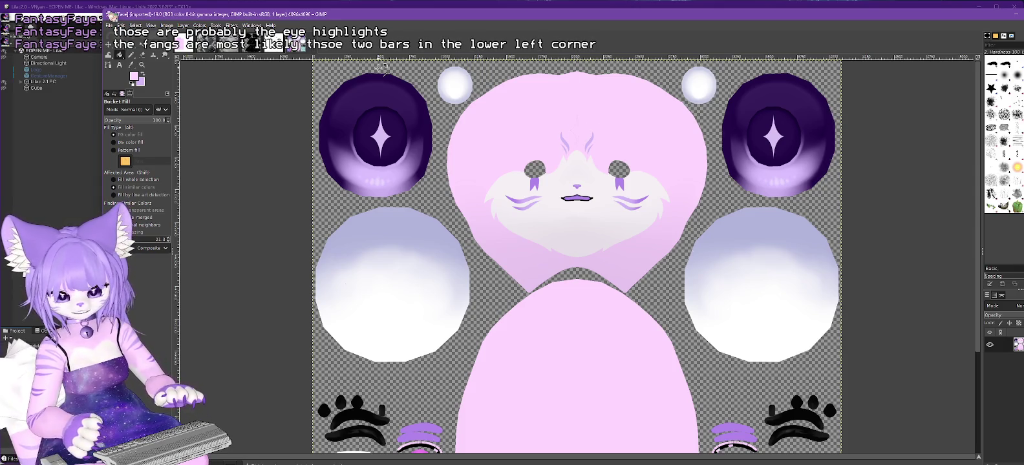
pyautogui.hotkey('ctrl', 'z')
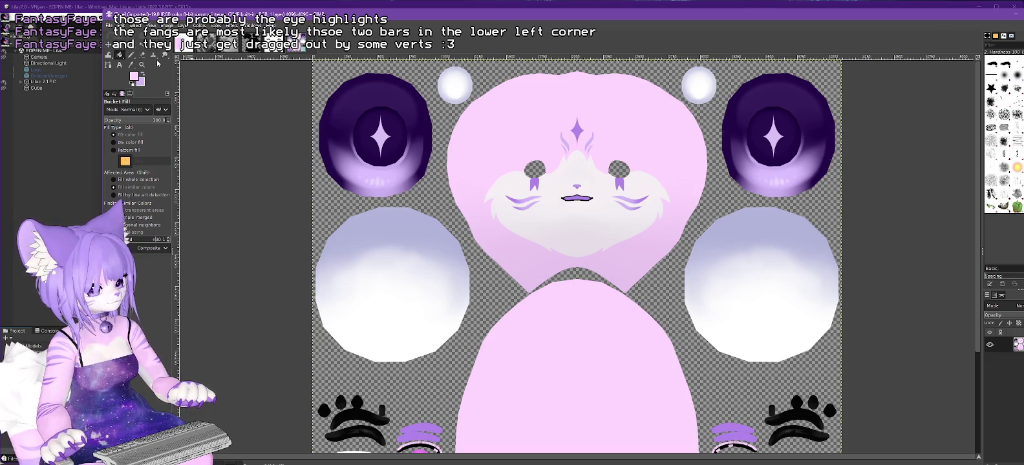
# Step: Zoom in on the forehead star, retry and undo pink fills, then fuzzy-select the star
pyautogui.click(142, 65)
pyautogui.click(584, 138)
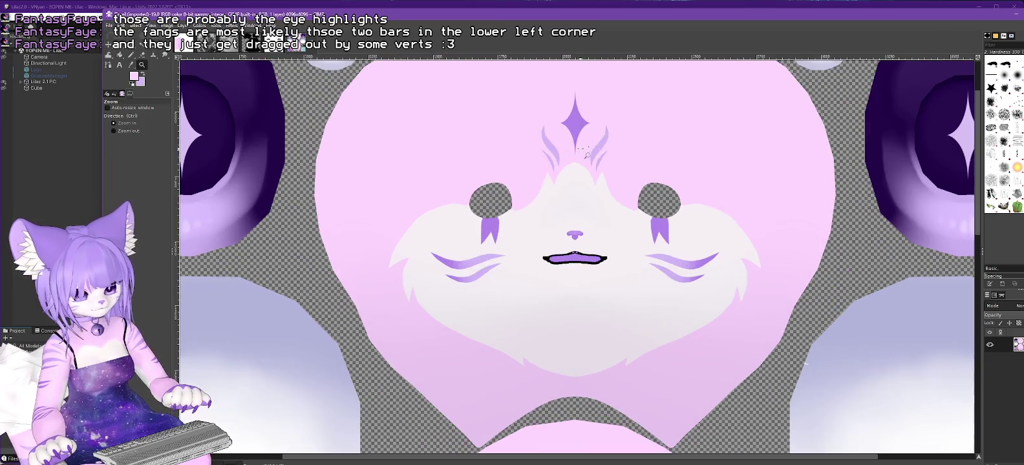
pyautogui.scroll(1, 979, 219)
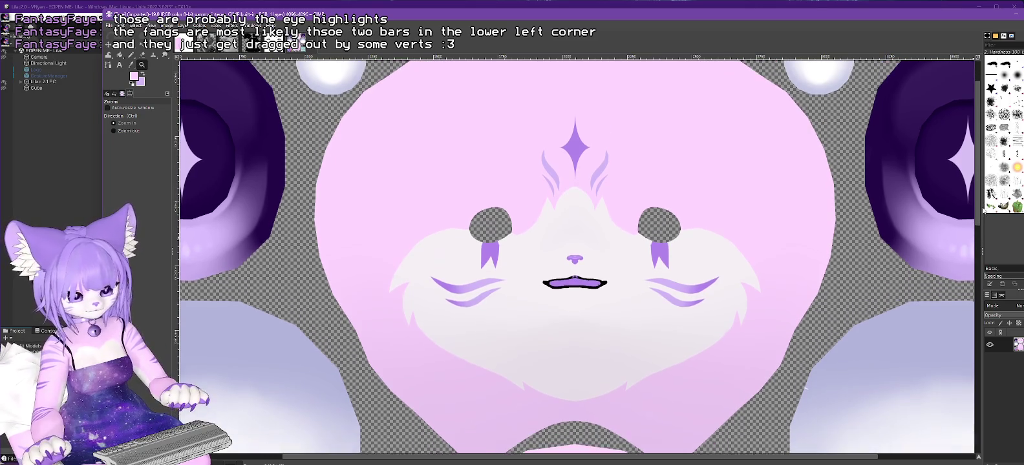
pyautogui.click(119, 62)
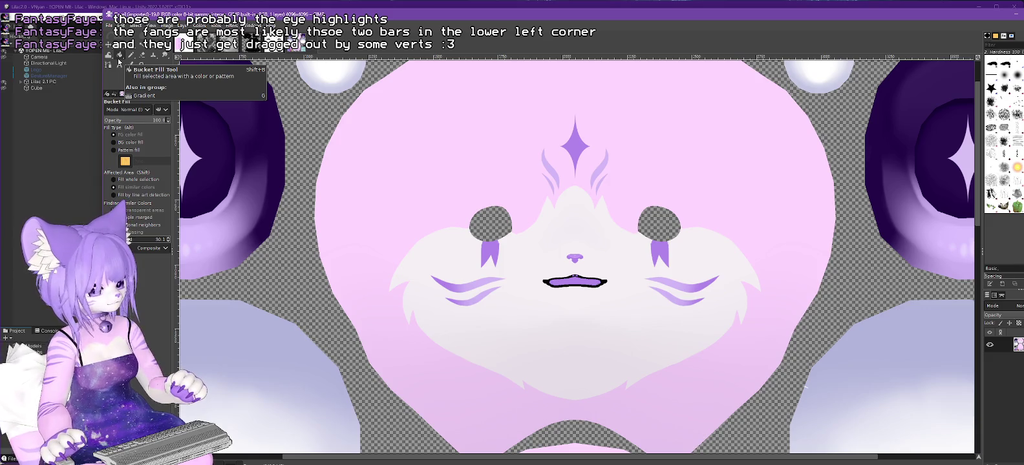
pyautogui.click(582, 146)
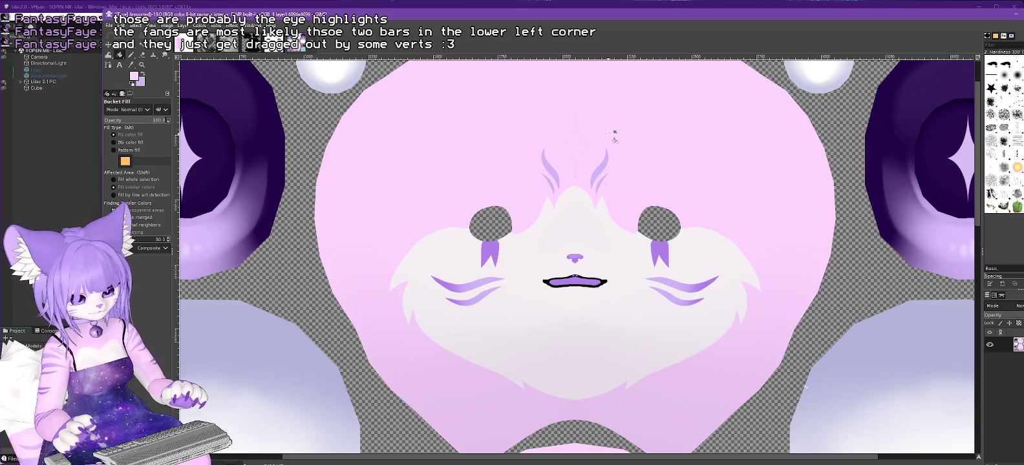
pyautogui.hotkey('ctrl', 'z')
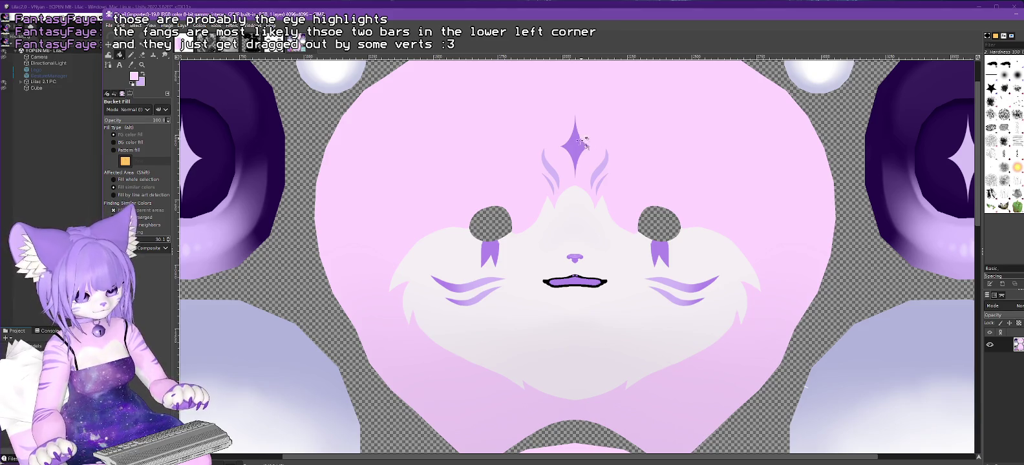
pyautogui.click(580, 146)
pyautogui.hotkey('ctrl', 'z')
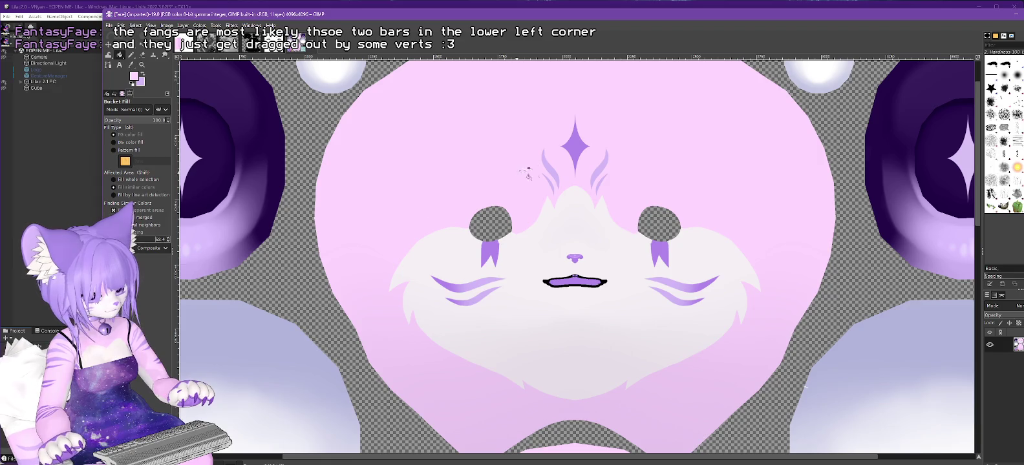
pyautogui.click(575, 150)
pyautogui.hotkey('ctrl', 'z')
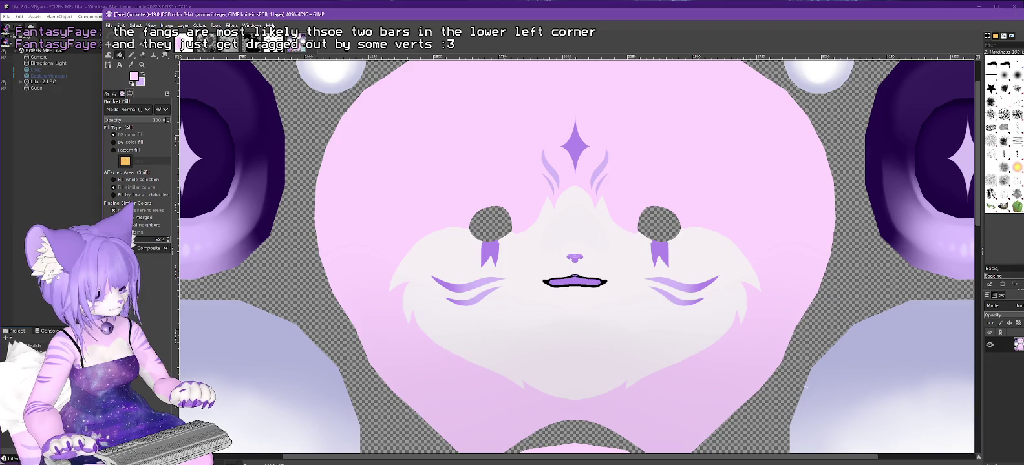
pyautogui.click(587, 168)
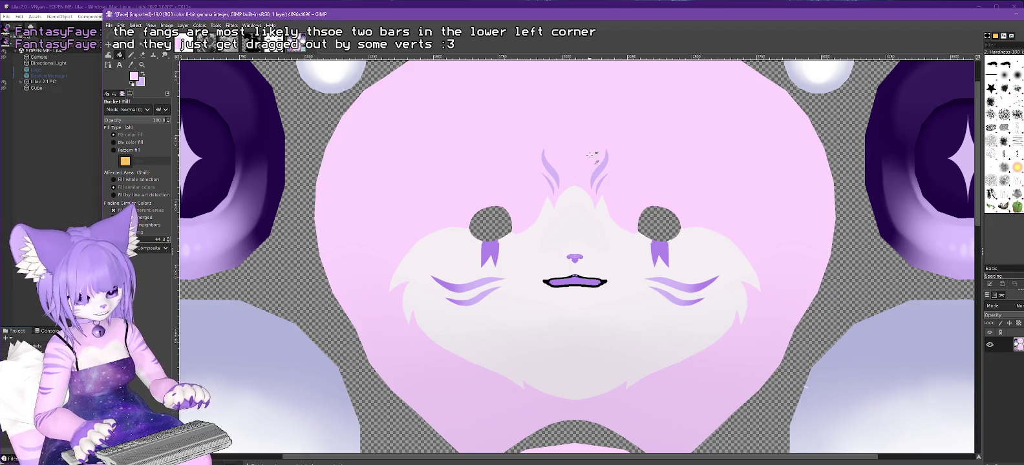
pyautogui.hotkey('ctrl', 'z')
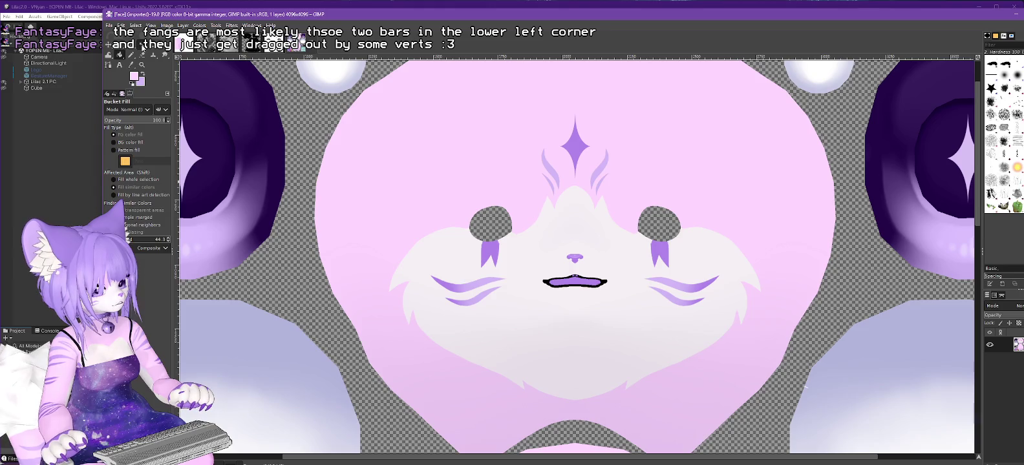
pyautogui.press('u')
pyautogui.click(575, 148)
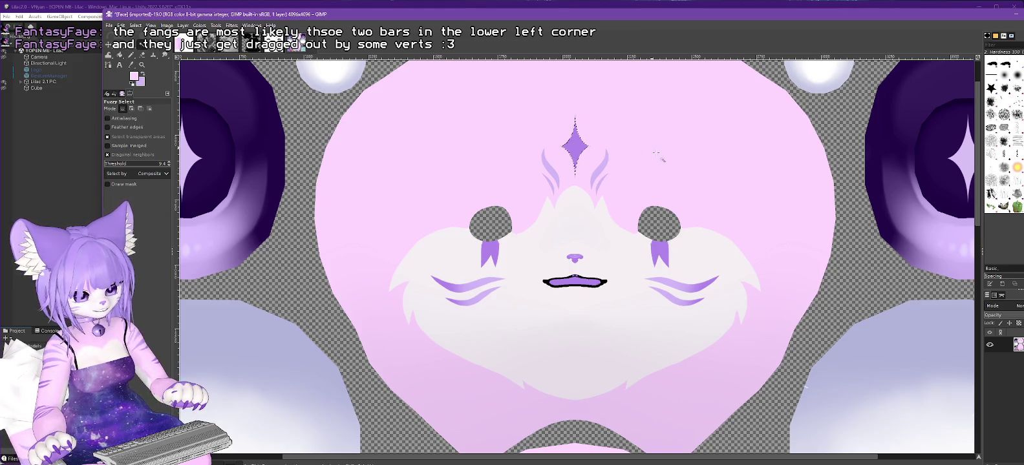
# Step: Try growing the star selection, then clear it and undo a reselection
pyautogui.click(135, 25)
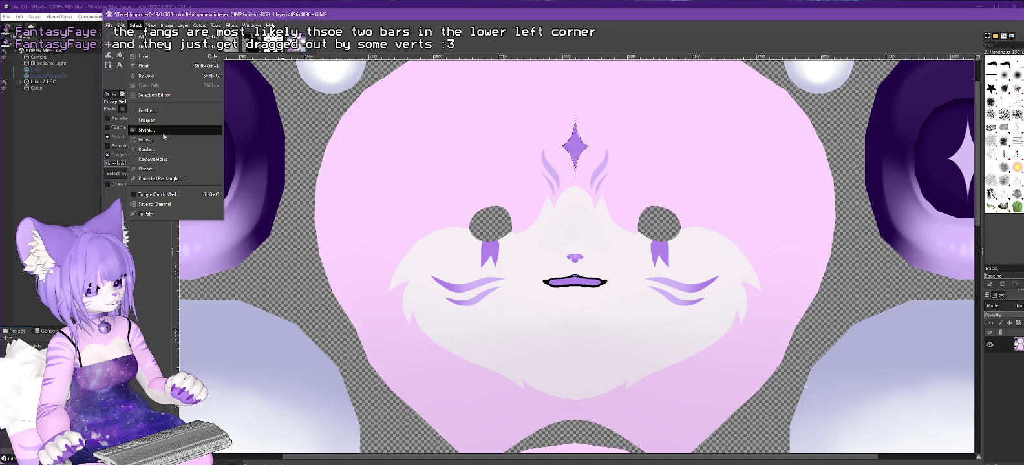
pyautogui.click(155, 130)
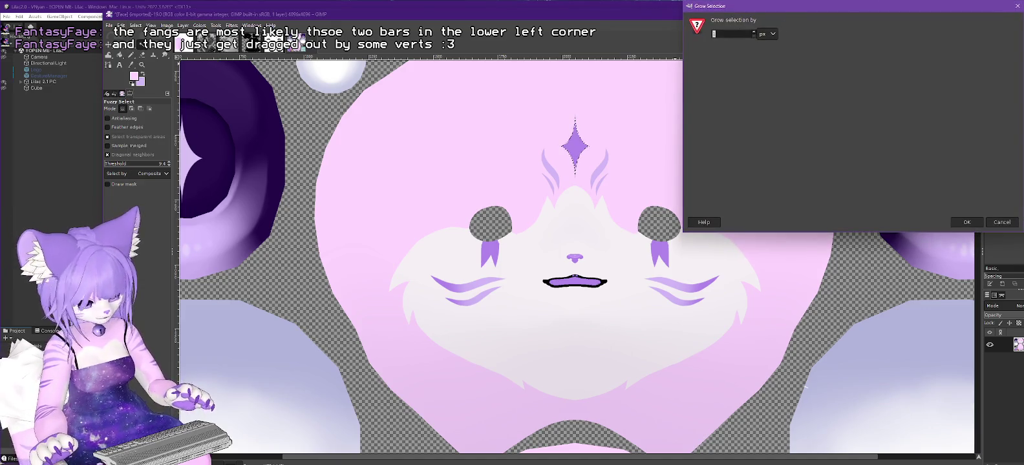
pyautogui.click(966, 223)
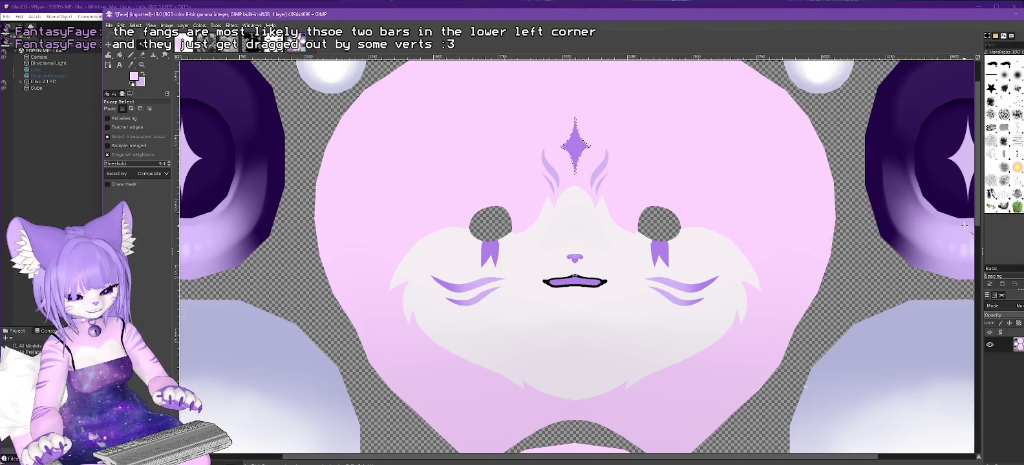
pyautogui.hotkey('ctrl', 'e')
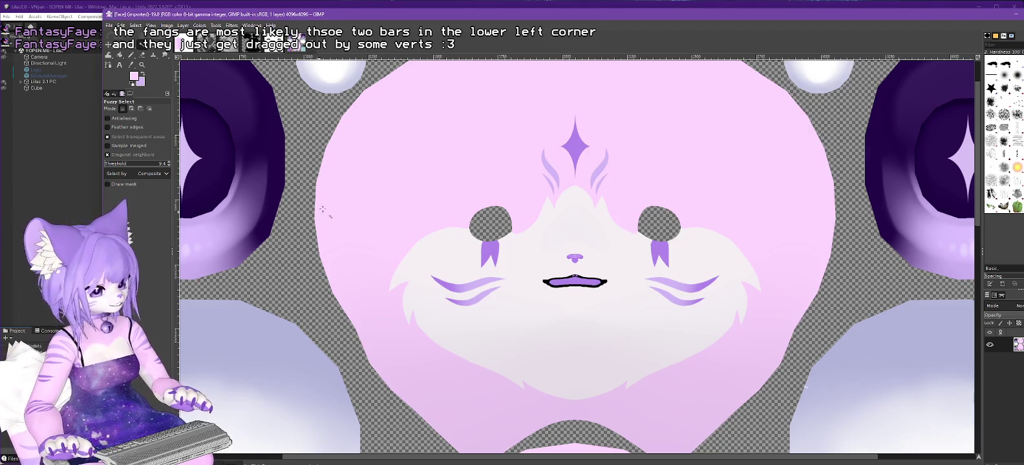
pyautogui.click(576, 140)
pyautogui.hotkey('ctrl', 'z')
# Step: Fuzzy-select the forehead star at threshold 48.0 and grow the selection by 2 px
pyautogui.moveTo(120, 166); pyautogui.dragTo(129, 167)
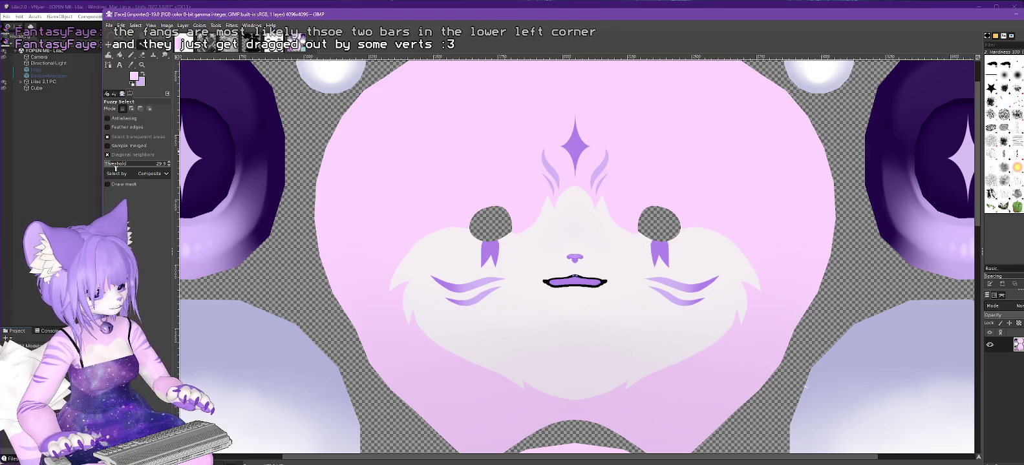
pyautogui.click(575, 142)
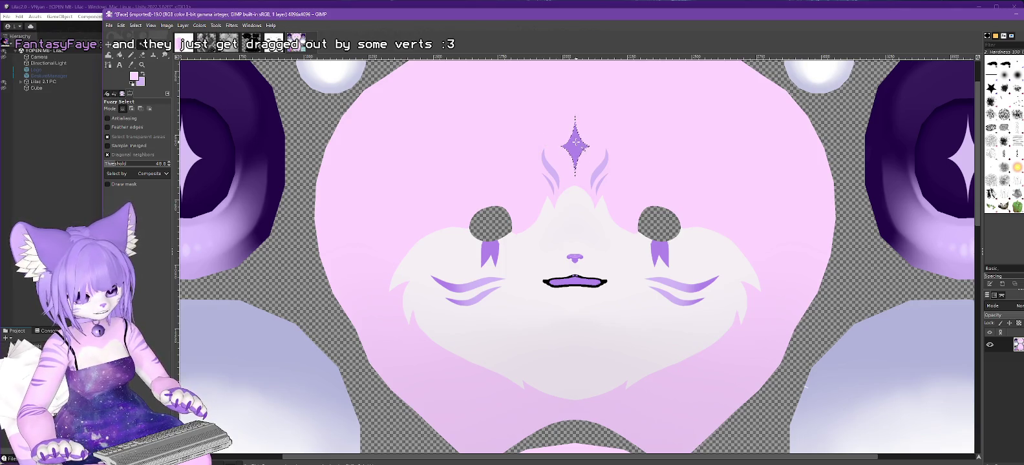
pyautogui.click(135, 26)
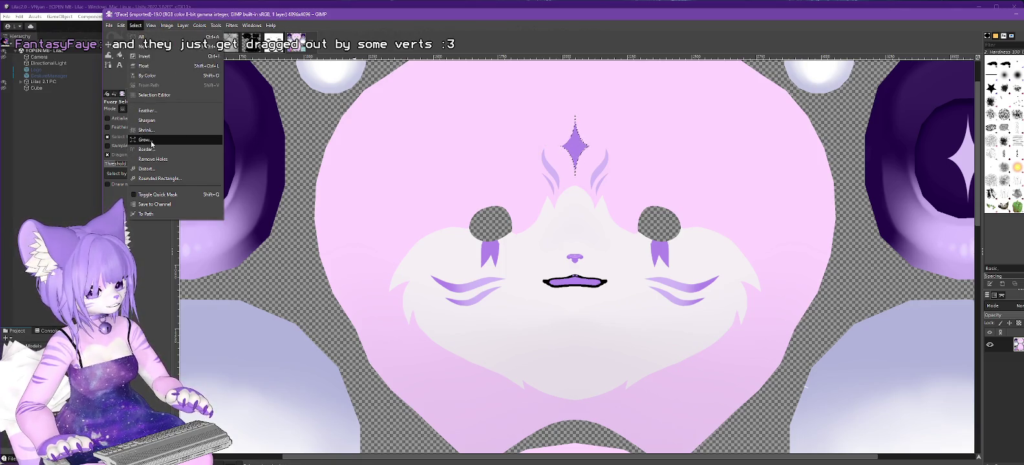
pyautogui.click(149, 150)
pyautogui.write('2')
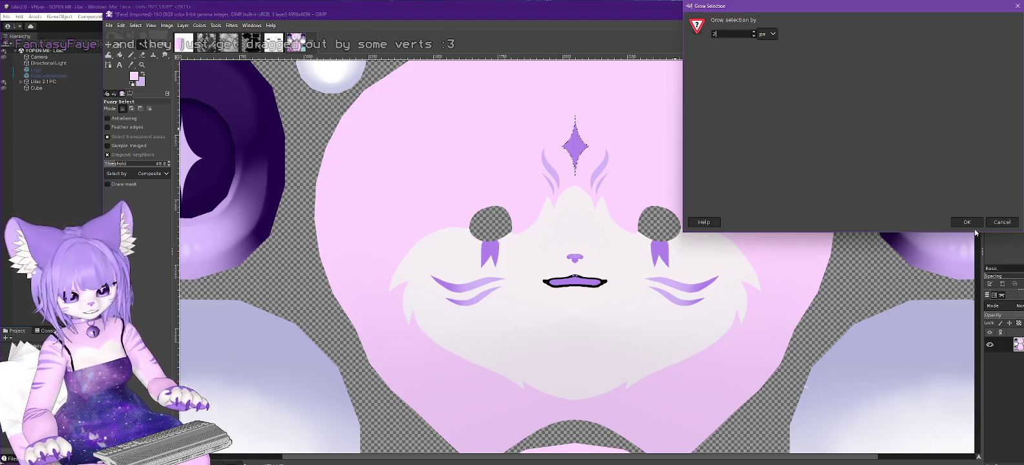
pyautogui.click(966, 222)
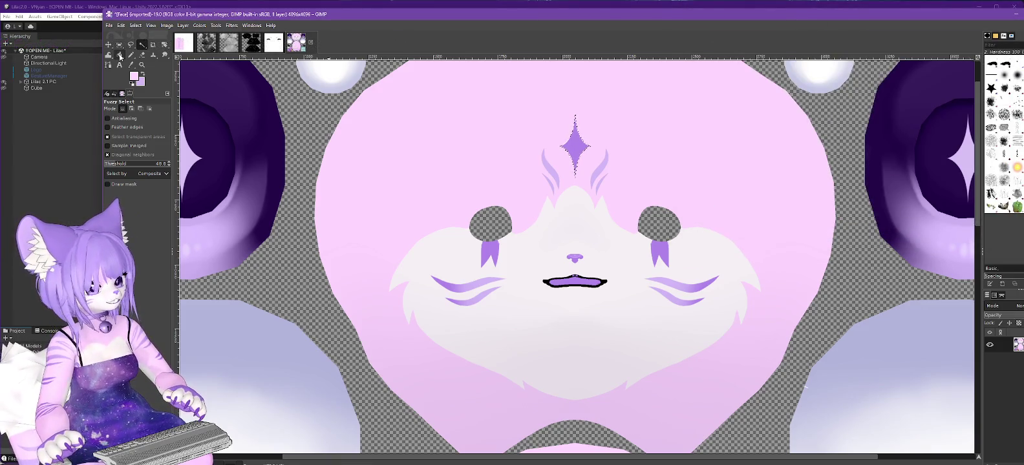
pyautogui.click(131, 55)
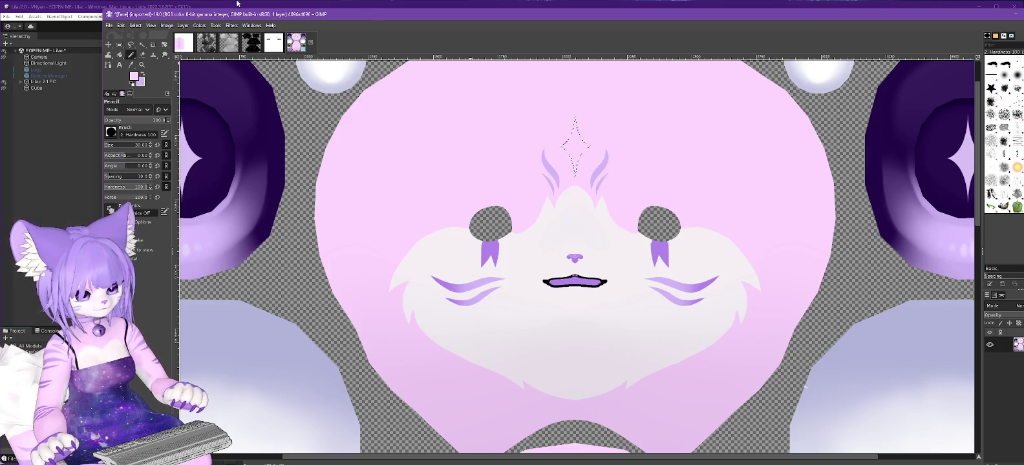
# Step: Clear the selection, check the erased star, and scroll down to the paws and swatches
pyautogui.click(135, 25)
pyautogui.click(148, 46)
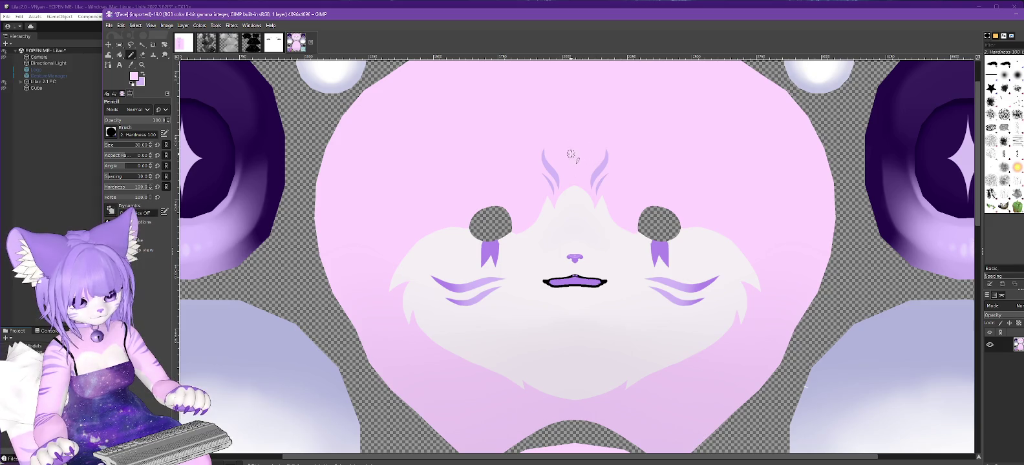
pyautogui.keyDown('ctrl'); pyautogui.scroll(1, 634, 165); pyautogui.keyUp('ctrl')
pyautogui.keyDown('ctrl'); pyautogui.scroll(1, 634, 166); pyautogui.keyUp('ctrl')
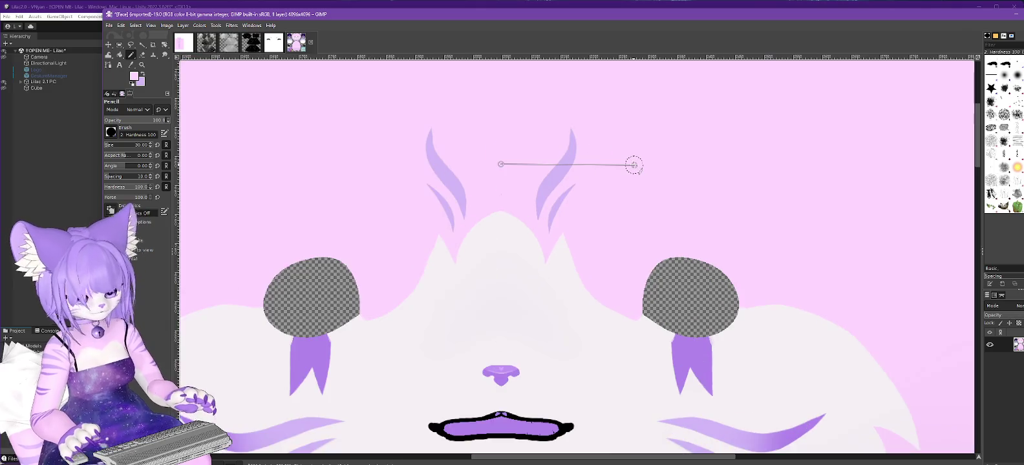
pyautogui.keyDown('ctrl'); pyautogui.scroll(-2, 634, 165); pyautogui.keyUp('ctrl')
pyautogui.keyDown('ctrl'); pyautogui.scroll(-1, 634, 165); pyautogui.keyUp('ctrl')
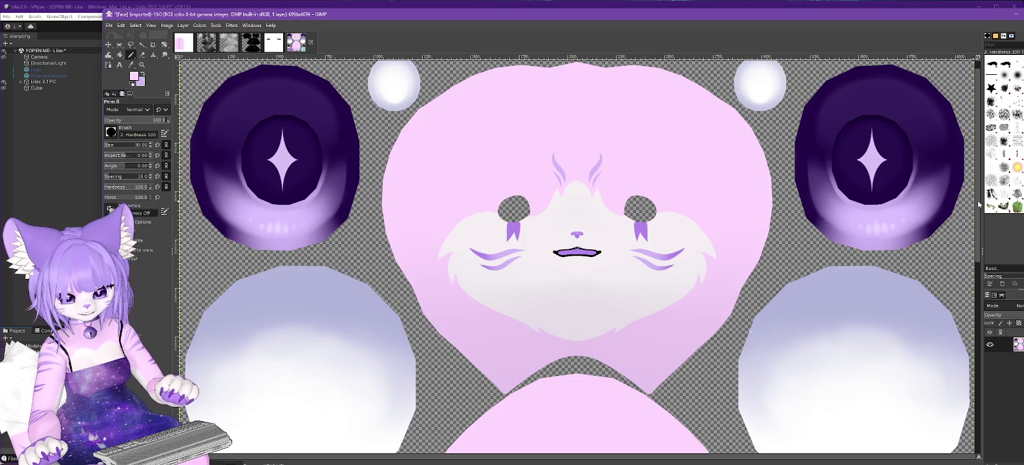
pyautogui.moveTo(978, 205); pyautogui.dragTo(975, 461)
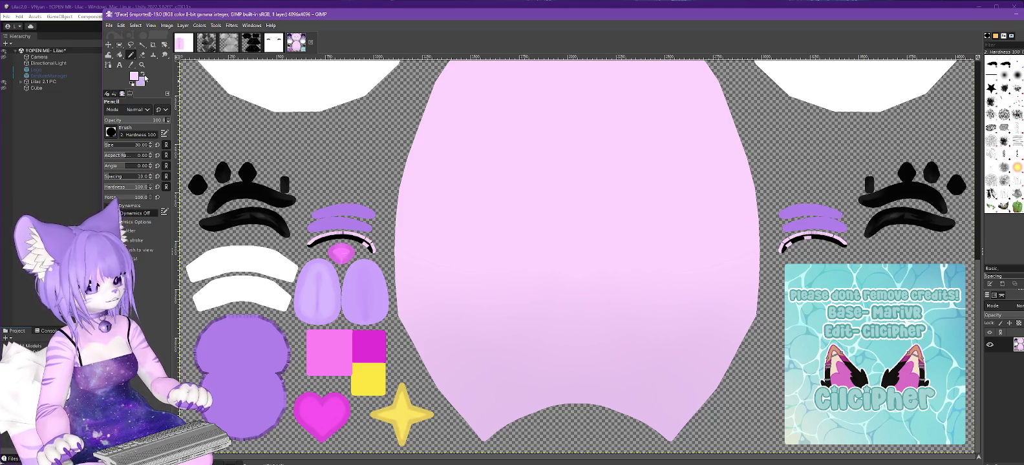
pyautogui.click(134, 76)
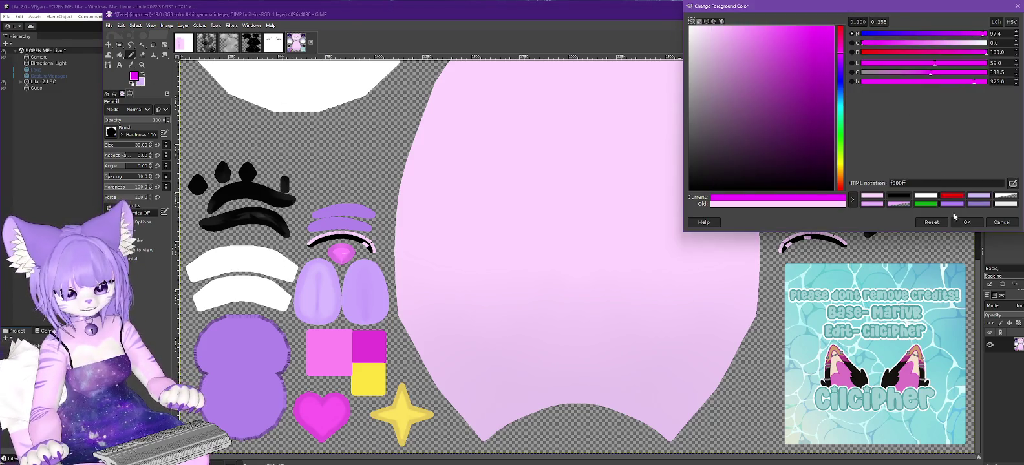
# Step: Bucket-fill the upper and lower white brow arcs with magenta
pyautogui.click(967, 222)
pyautogui.click(119, 55)
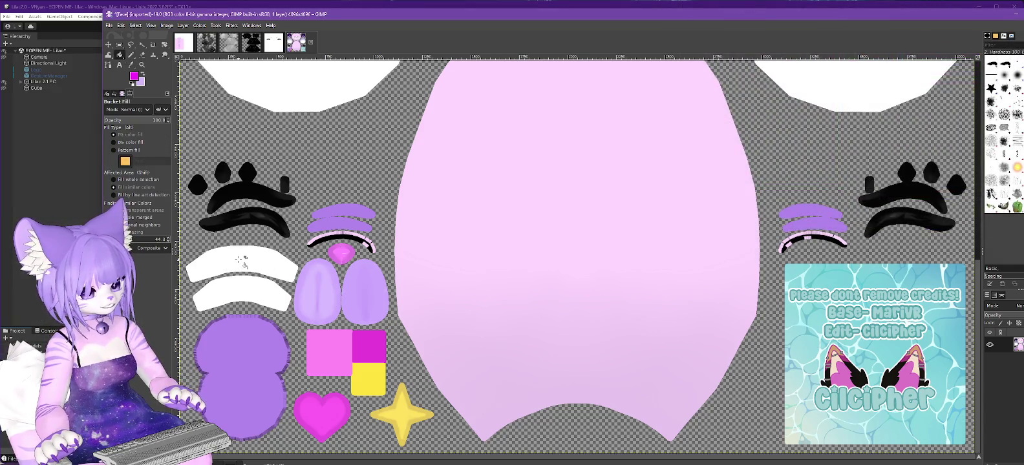
pyautogui.click(239, 259)
pyautogui.click(240, 295)
# Step: Overwrite Face.png with the edited texture and return to Unity
pyautogui.click(110, 26)
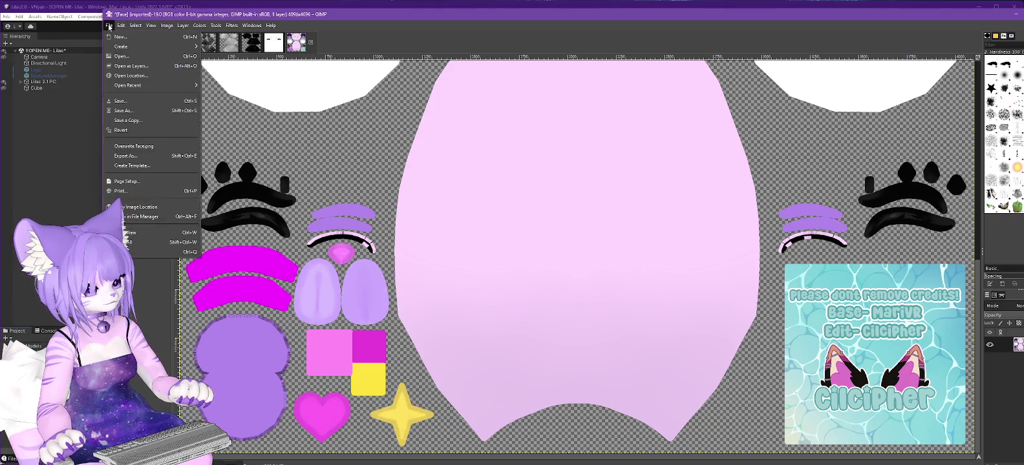
pyautogui.click(134, 147)
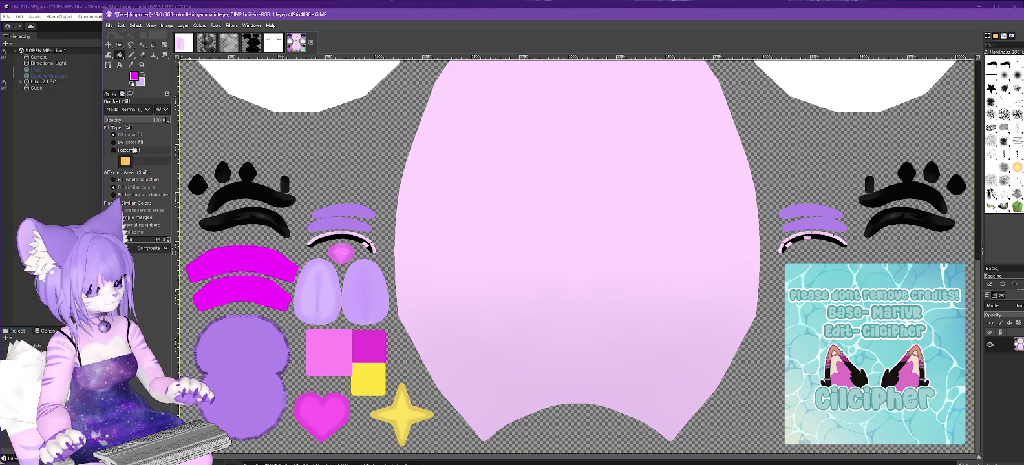
pyautogui.hotkey('alt', 'Tab')
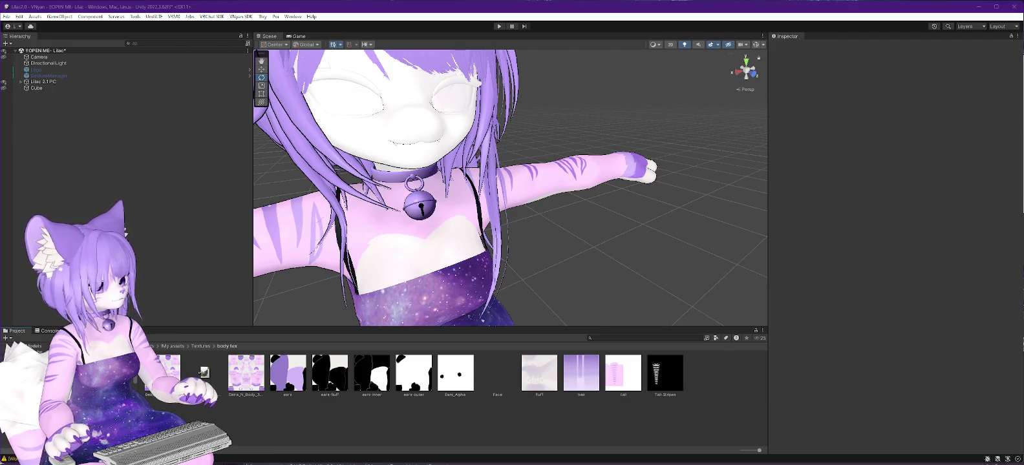
# Step: Switch to GIMP and back so Unity reimports Face.png, then select Lilac 2.1 PC
pyautogui.hotkey('alt', 'Tab')
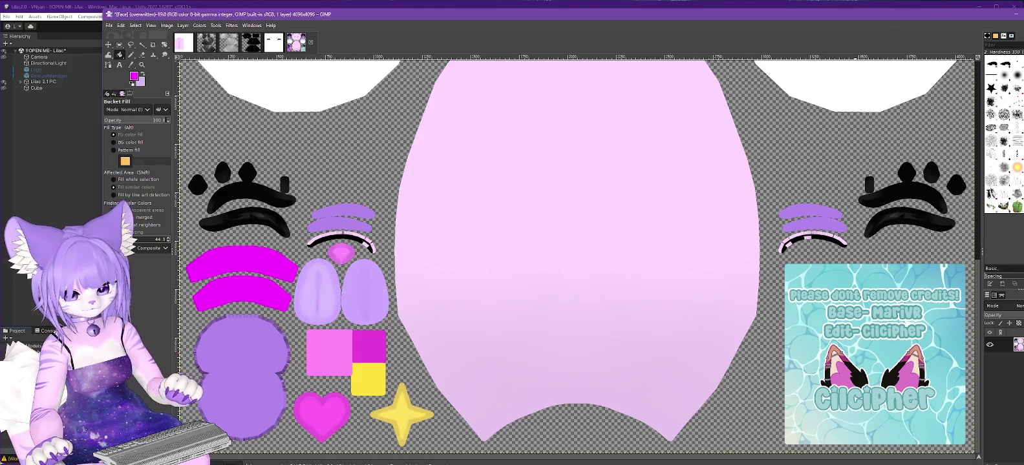
pyautogui.hotkey('alt', 'Tab')
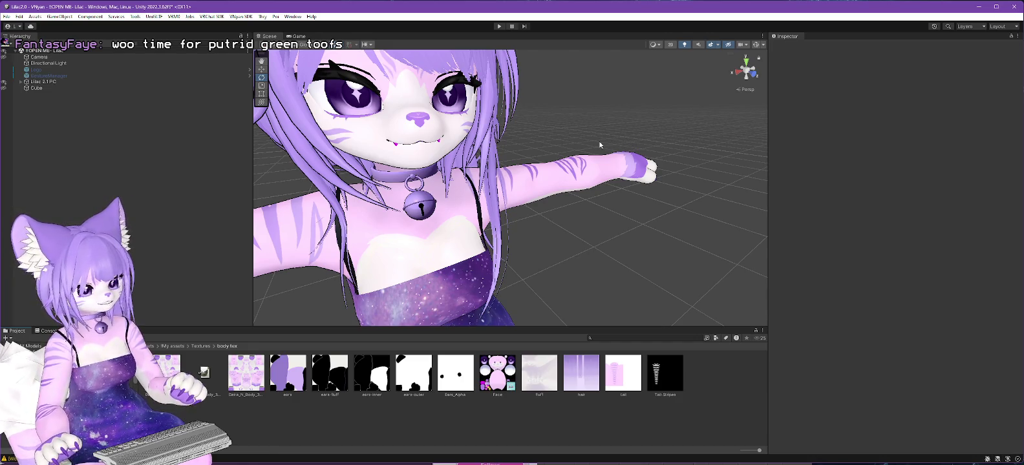
pyautogui.click(45, 82)
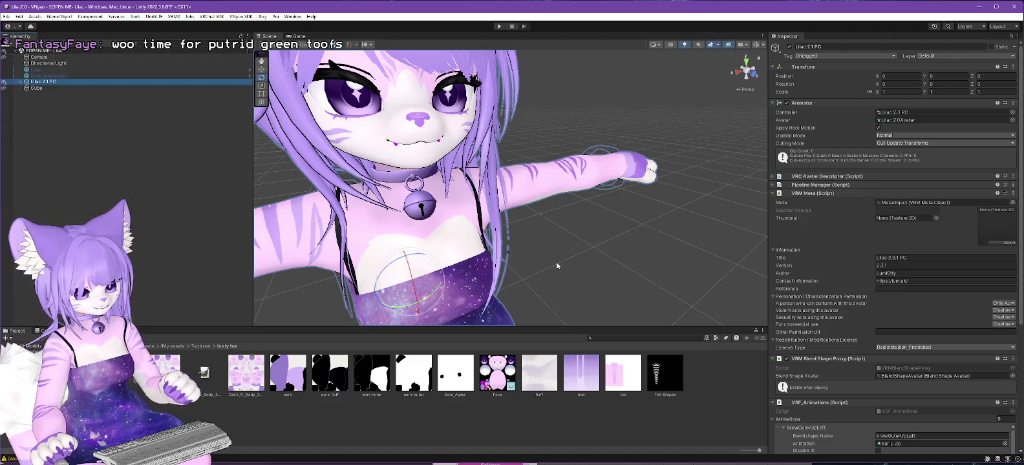
pyautogui.scroll(-5, 892, 291)
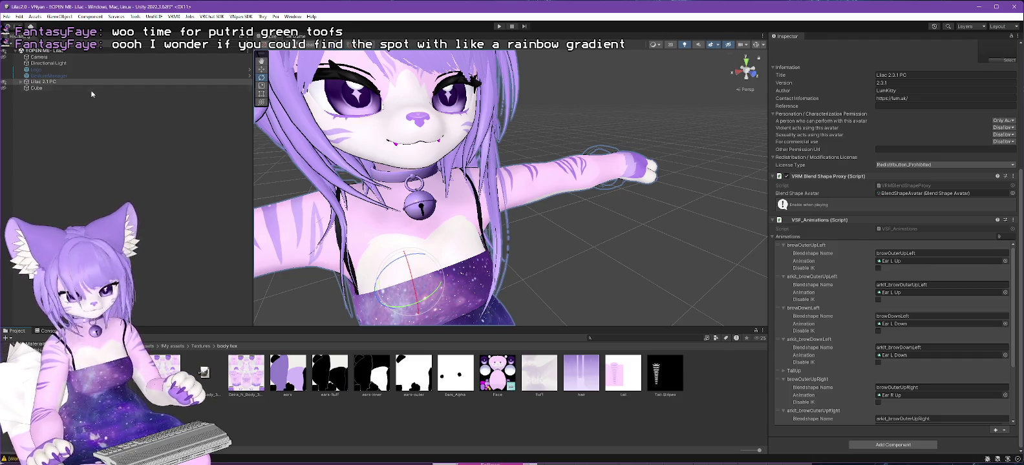
pyautogui.click(34, 82)
# Step: Select the Body mesh under Lilac 2.1 PC and scroll to its BlendShapes sliders
pyautogui.click(26, 83)
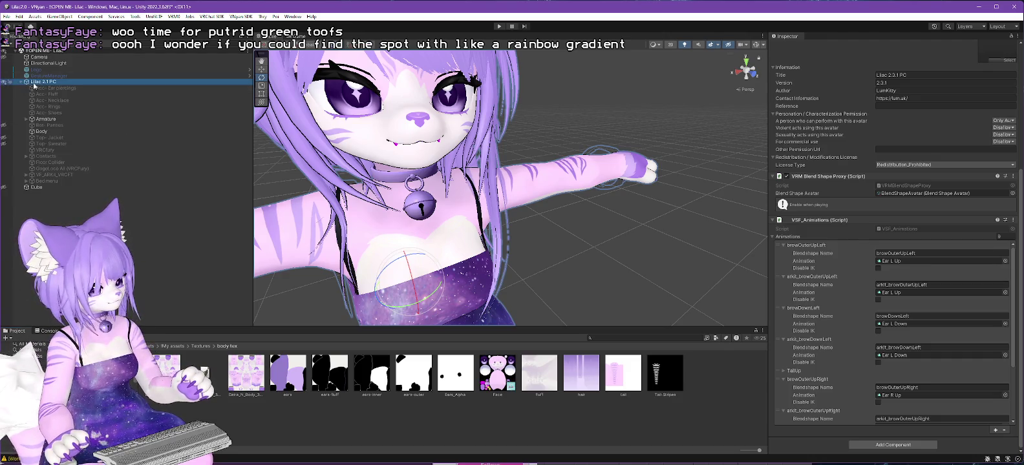
pyautogui.click(41, 132)
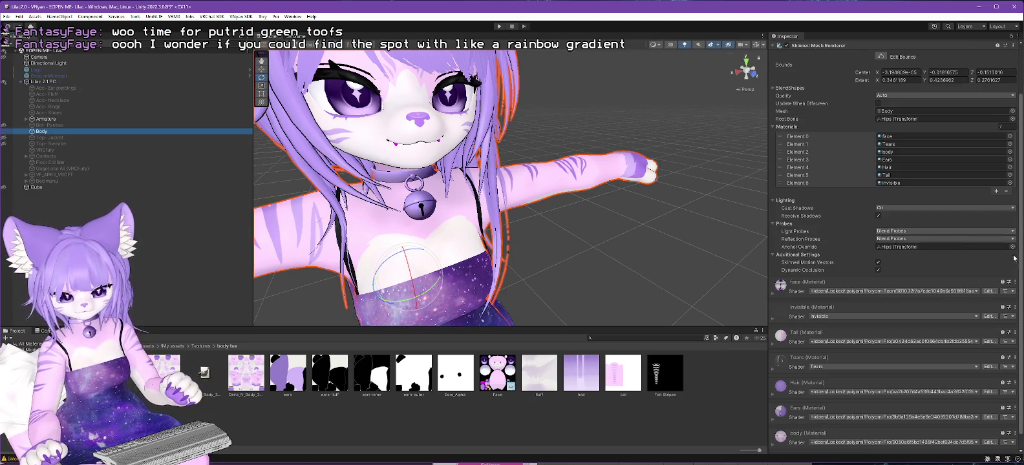
pyautogui.moveTo(1021, 195); pyautogui.dragTo(1022, 199)
pyautogui.scroll(2, 1021, 199)
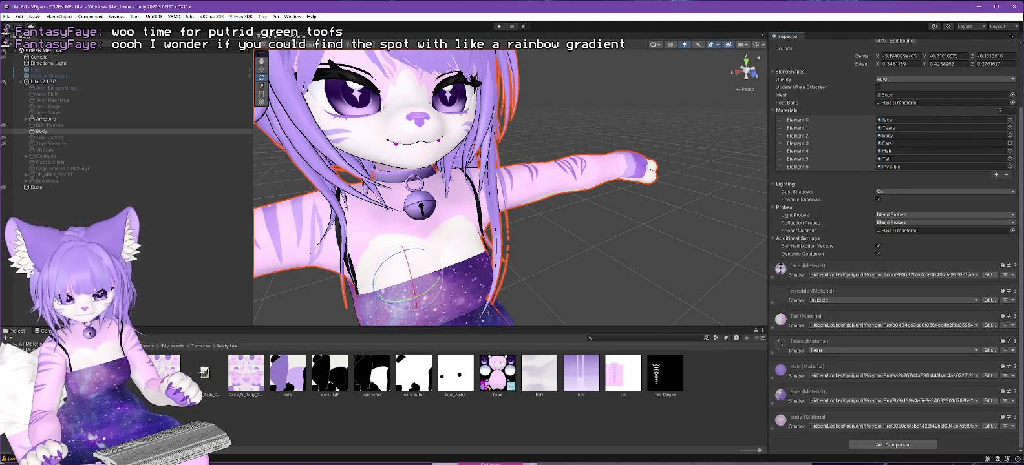
pyautogui.scroll(3, 1021, 199)
pyautogui.click(772, 146)
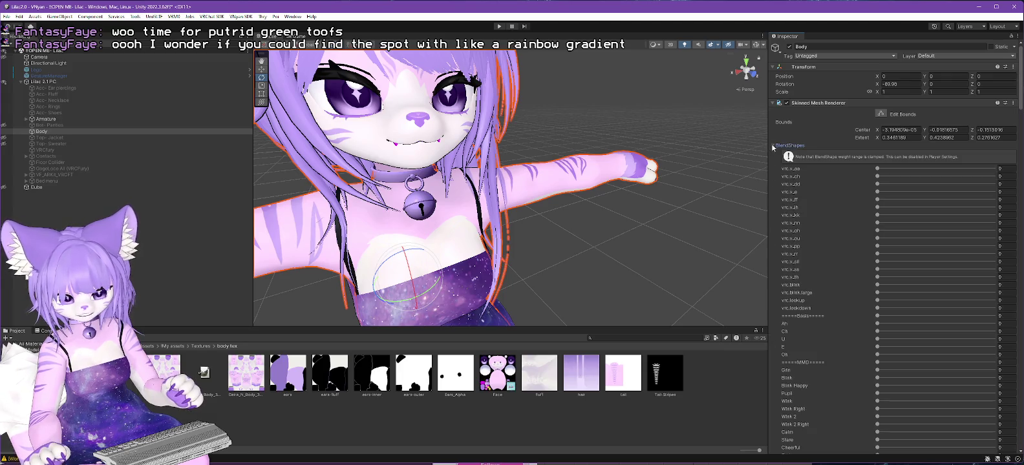
pyautogui.moveTo(1021, 84); pyautogui.dragTo(1021, 148)
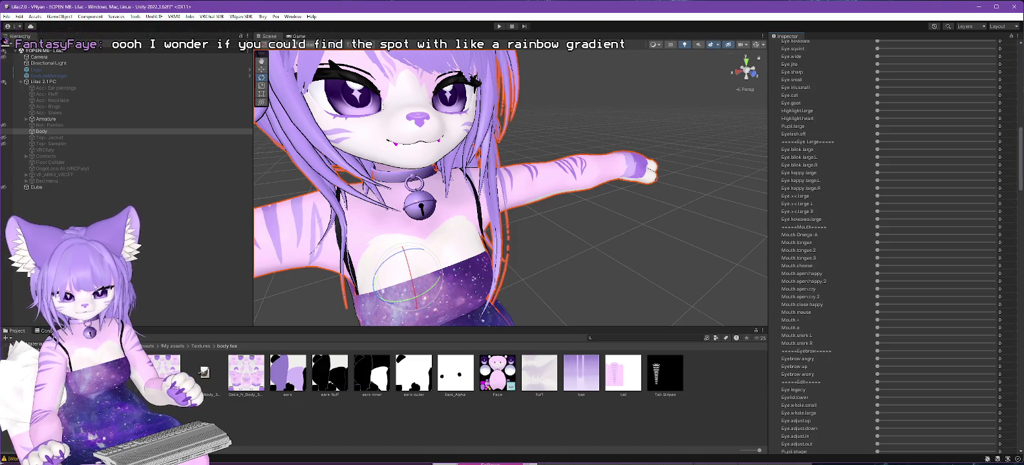
pyautogui.scroll(-3, 1016, 240)
pyautogui.scroll(-3, 1016, 240)
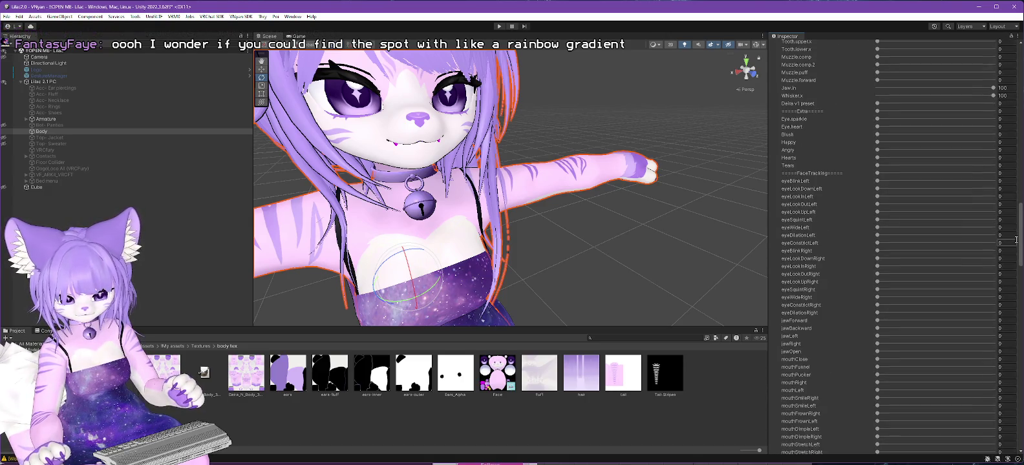
pyautogui.scroll(-2, 1017, 239)
pyautogui.scroll(-2, 1016, 249)
pyautogui.scroll(-2, 1016, 261)
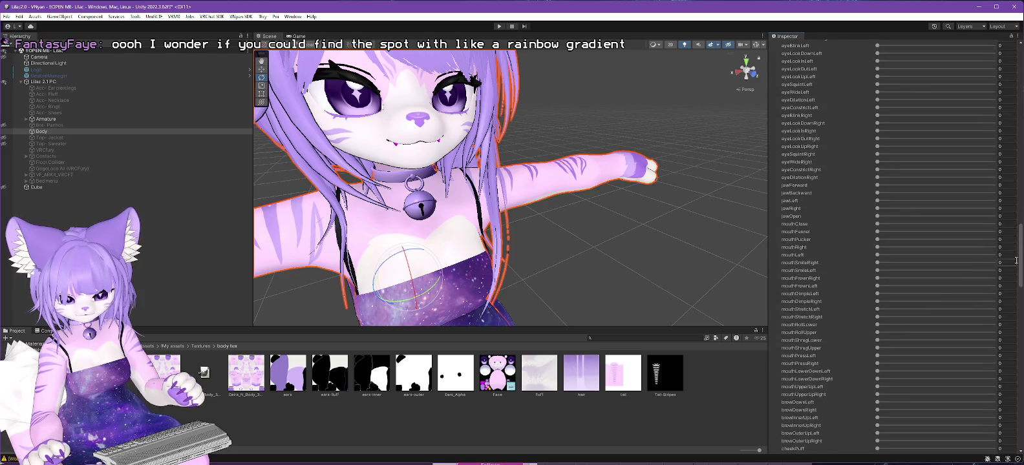
pyautogui.scroll(-2, 1016, 265)
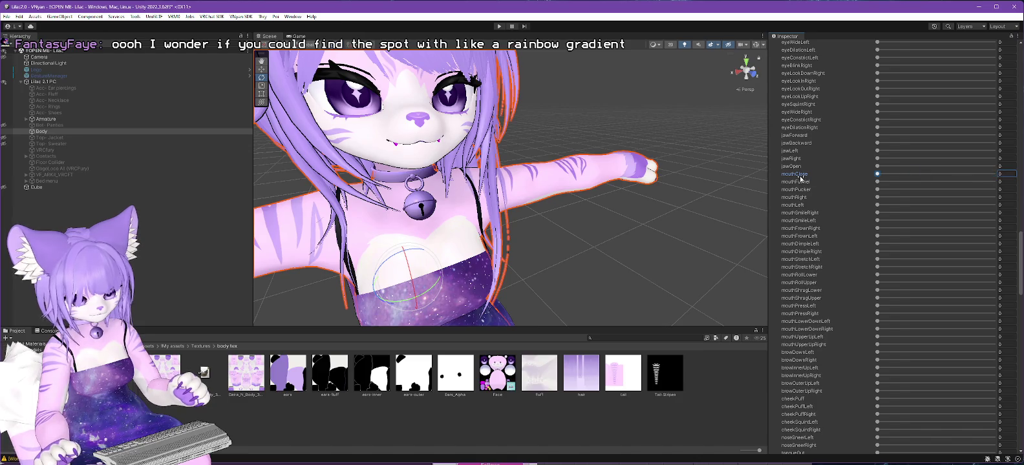
# Step: Set mouthLowerDownLeft and mouthLowerDownRight to 100 and orbit the view up to the mouth
pyautogui.moveTo(878, 322); pyautogui.dragTo(993, 329)
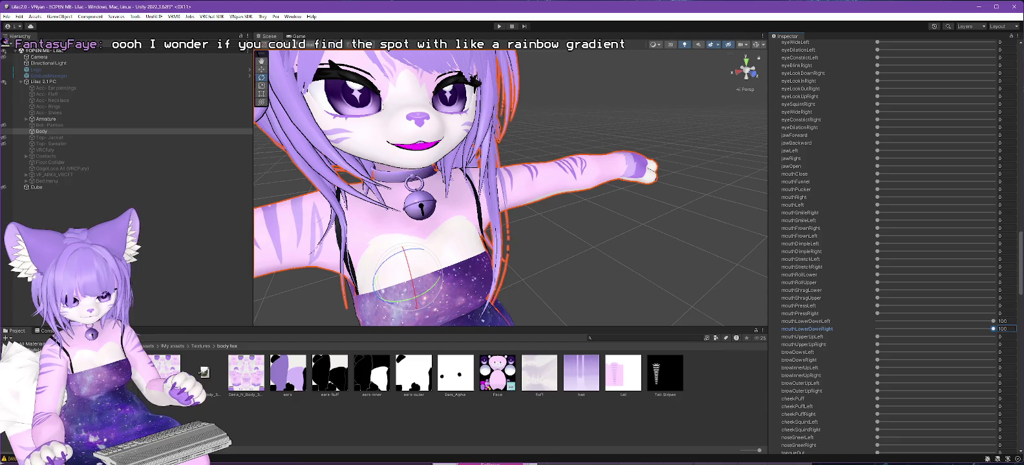
pyautogui.scroll(3, 479, 105)
pyautogui.scroll(2, 479, 105)
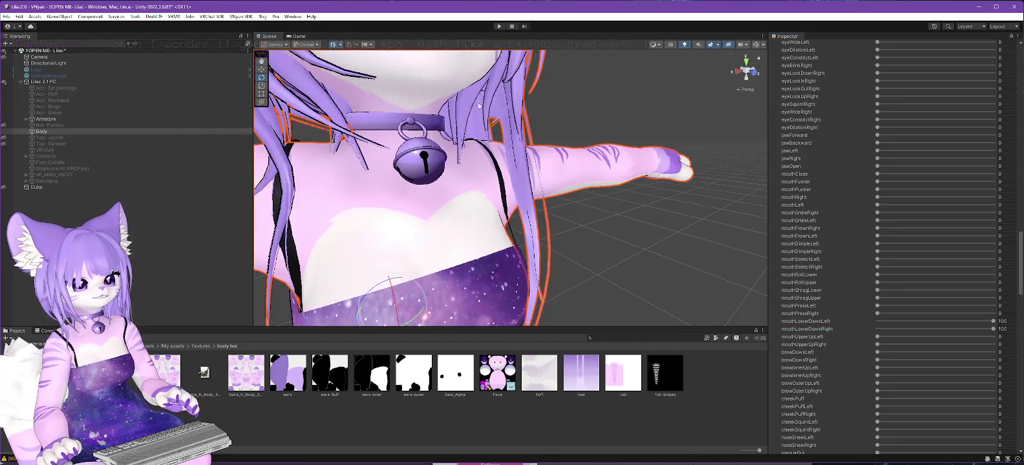
pyautogui.keyDown('alt'); pyautogui.moveTo(479, 105); pyautogui.dragTo(529, 179); pyautogui.keyUp('alt')
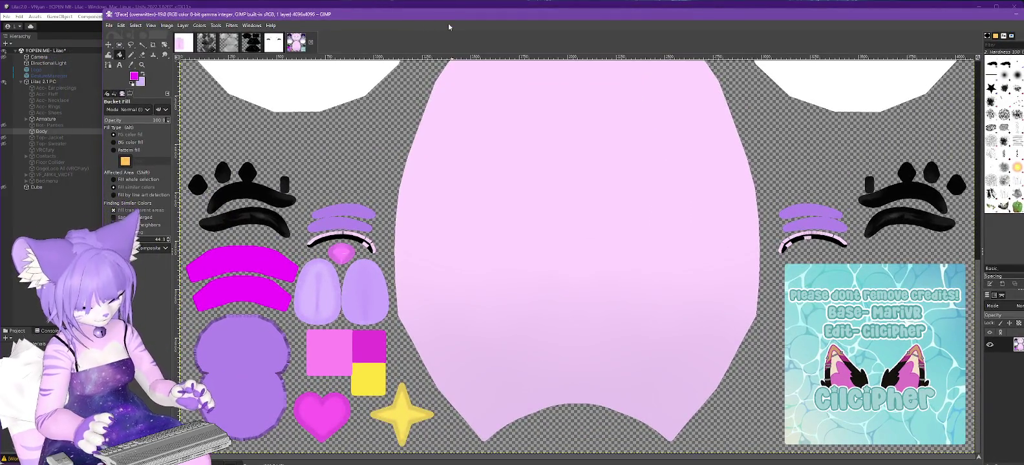
# Step: Undo the magenta brow-arc fills and sample white as the foreground colour
pyautogui.hotkey('ctrl', 'z')
pyautogui.hotkey('ctrl', 'z')
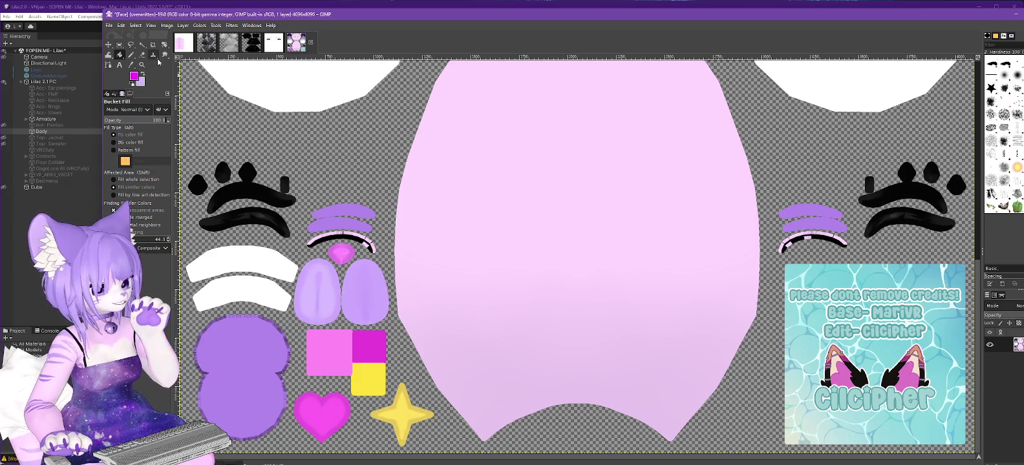
pyautogui.click(132, 66)
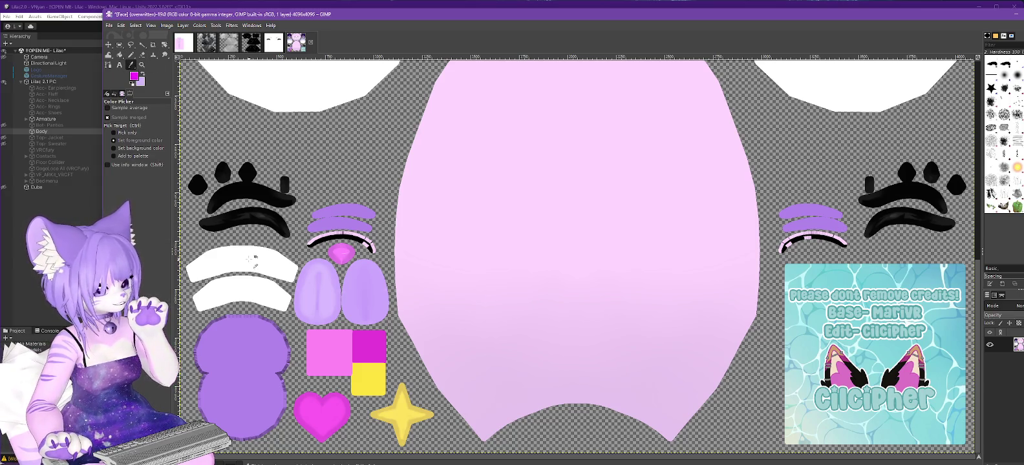
pyautogui.click(249, 259)
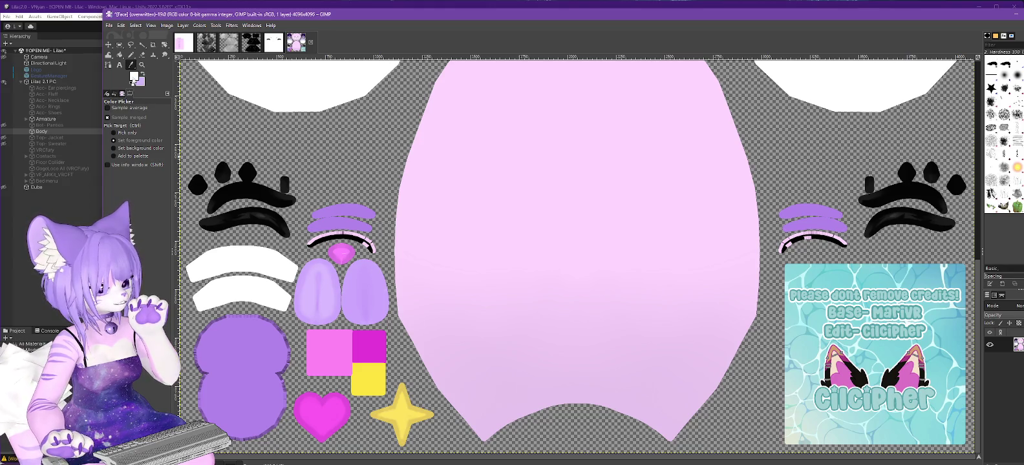
pyautogui.click(134, 78)
pyautogui.click(849, 217)
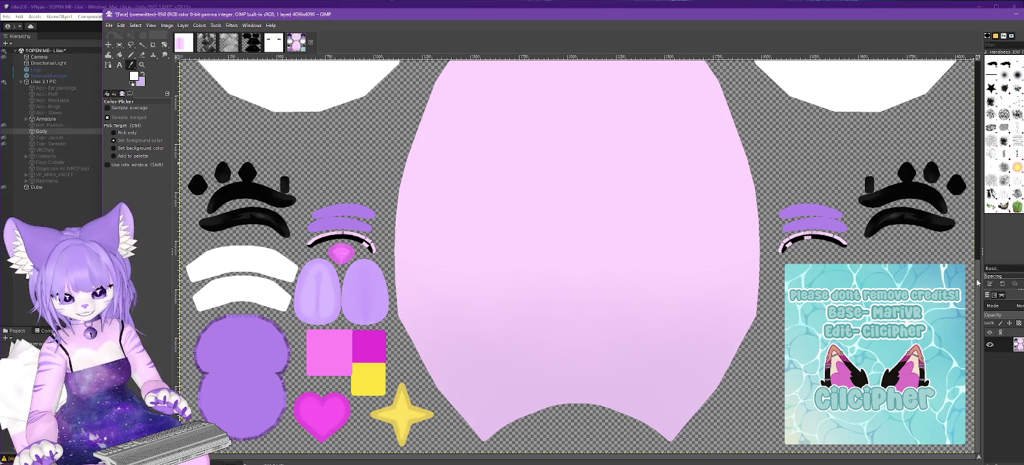
pyautogui.scroll(5, 938, 226)
pyautogui.scroll(5, 846, 132)
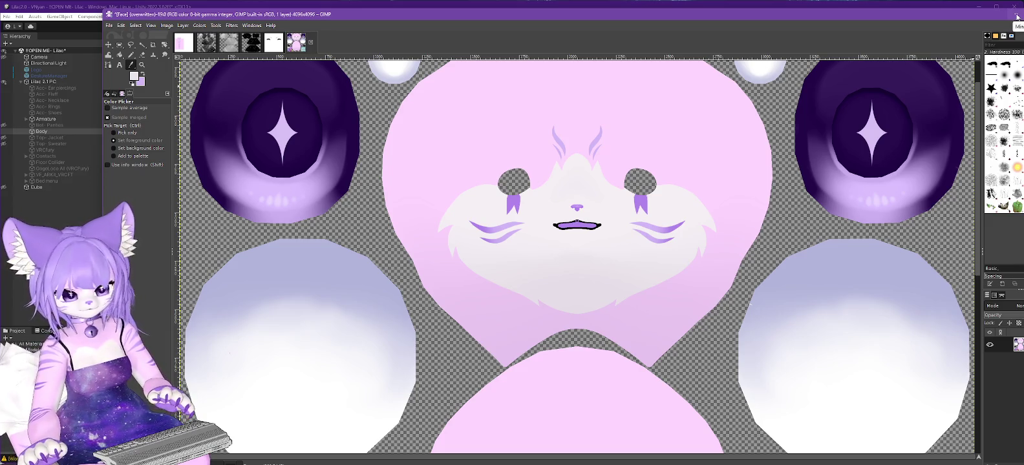
# Step: Overwrite face.png with the restored texture and return to Unity
pyautogui.click(1017, 17)
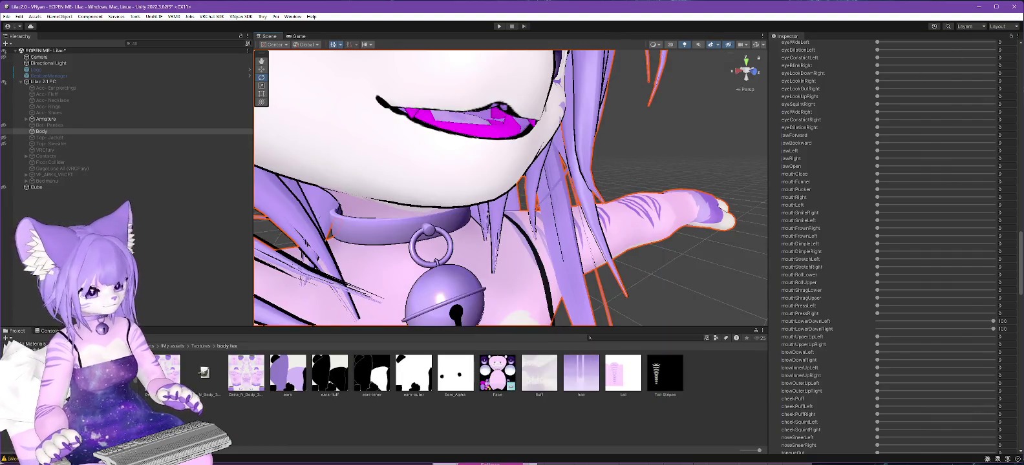
pyautogui.hotkey('alt', 'Tab')
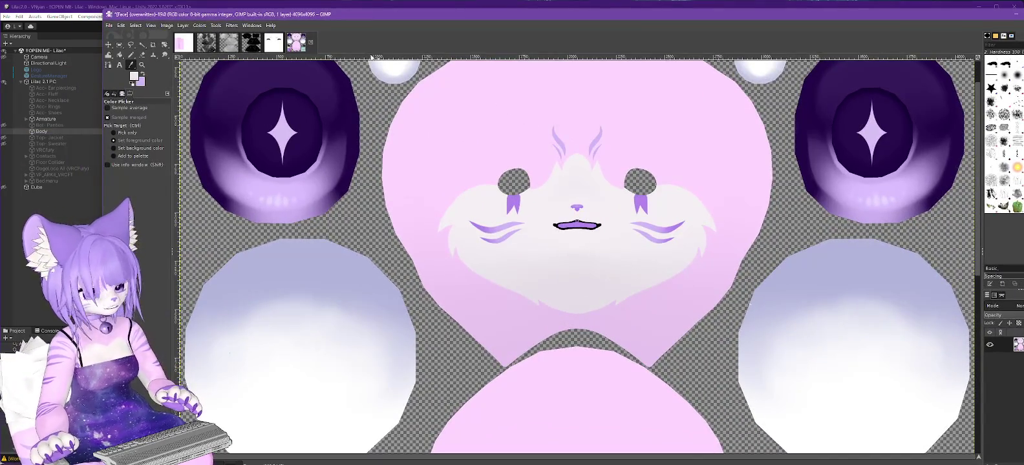
pyautogui.click(110, 26)
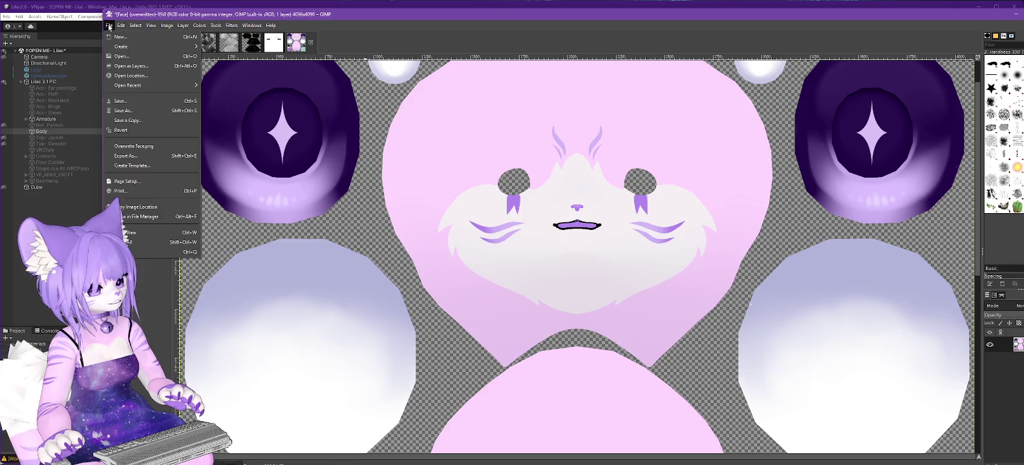
pyautogui.click(137, 147)
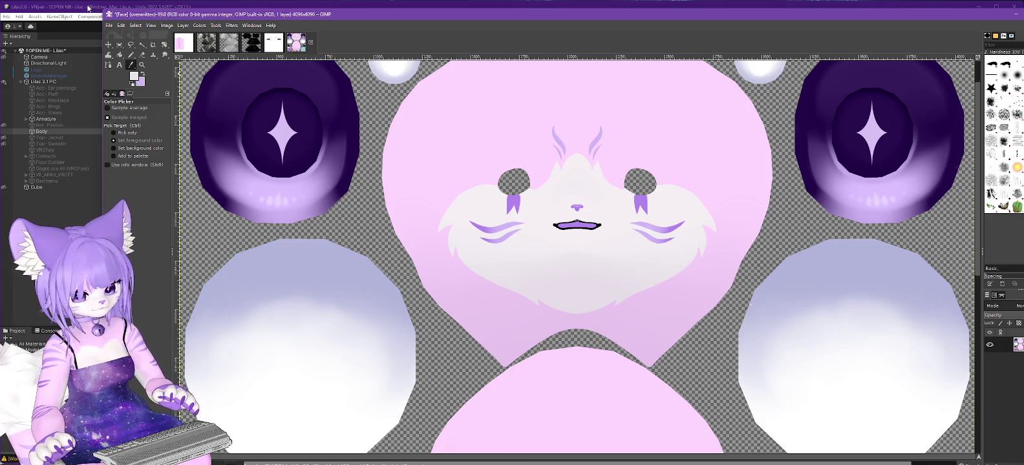
pyautogui.click(88, 8)
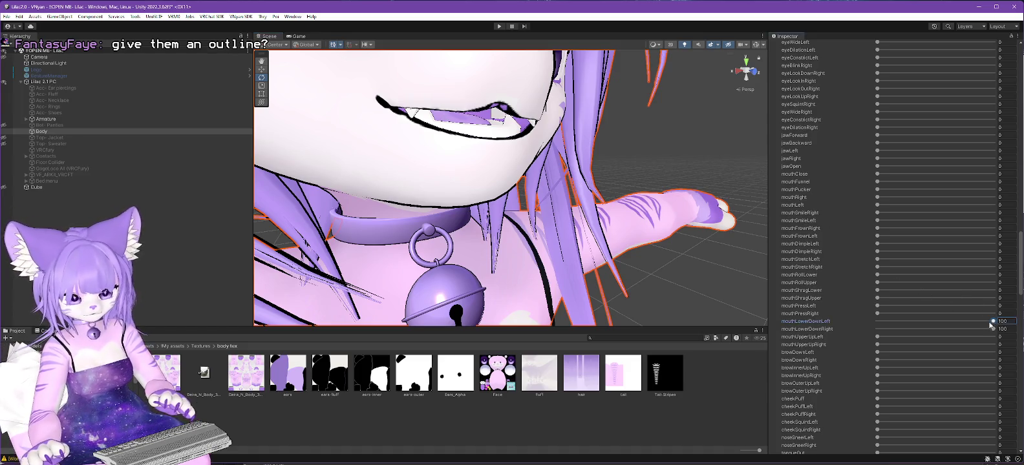
# Step: Set the mouthLowerDownLeft and mouthLowerDownRight blendshapes from 100 back to 0
pyautogui.moveTo(993, 322); pyautogui.dragTo(822, 316)
pyautogui.moveTo(993, 329); pyautogui.dragTo(810, 330)
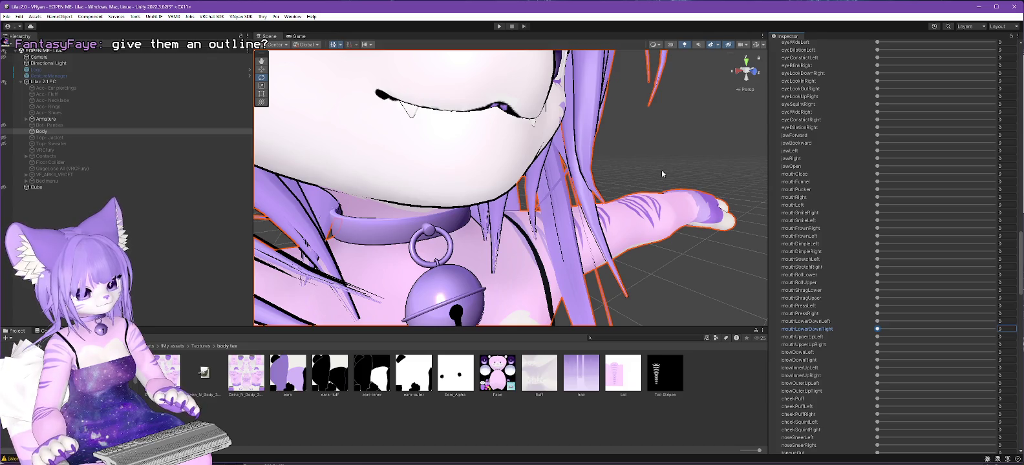
pyautogui.scroll(-3, 661, 169)
pyautogui.scroll(-2, 660, 175)
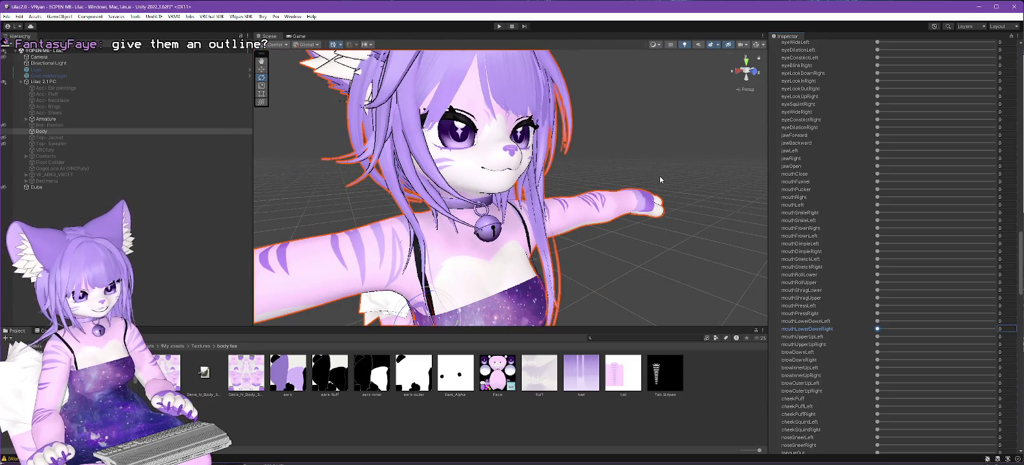
pyautogui.scroll(1, 660, 180)
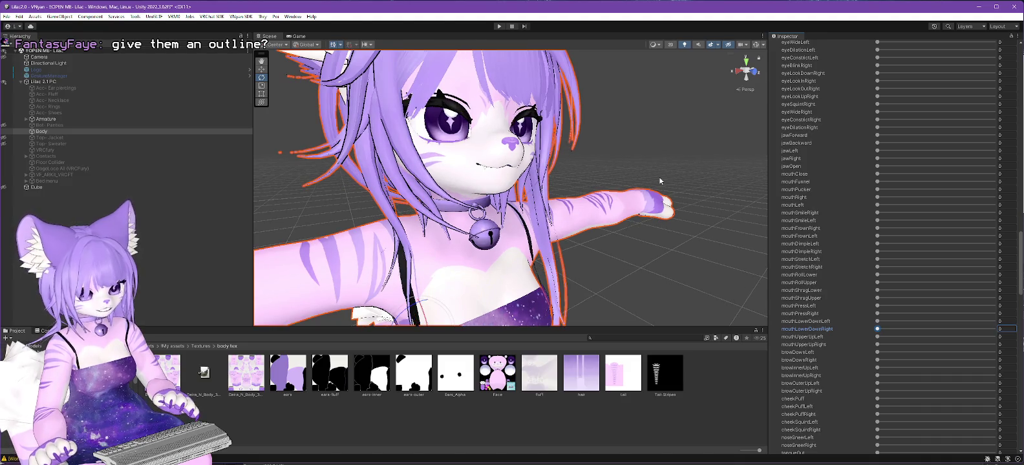
pyautogui.scroll(1, 660, 181)
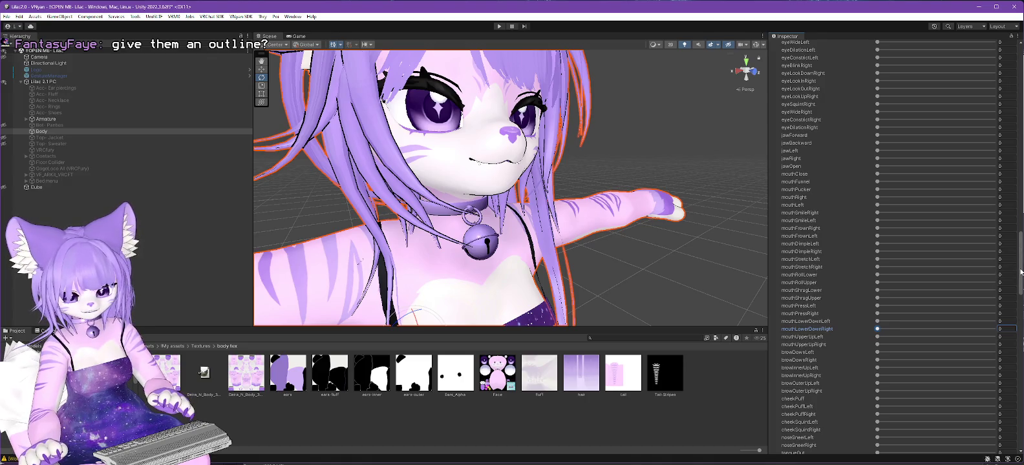
pyautogui.moveTo(1021, 272); pyautogui.dragTo(1022, 331)
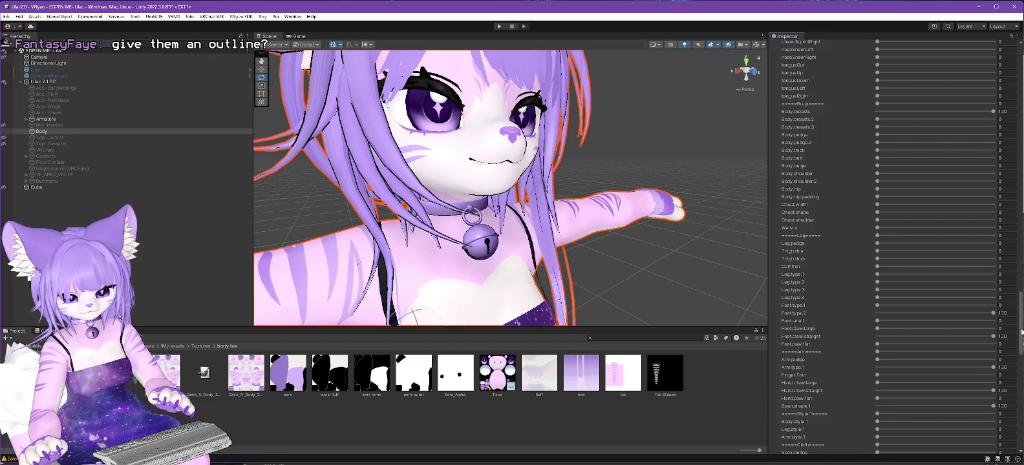
pyautogui.moveTo(1021, 331); pyautogui.dragTo(1022, 349)
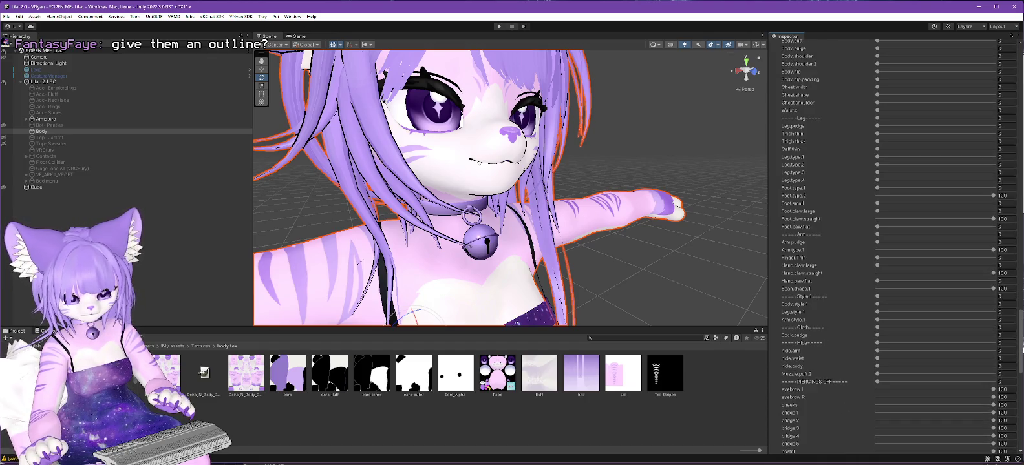
pyautogui.moveTo(506, 282)
pyautogui.keyDown('alt'); pyautogui.mouseDown()
pyautogui.moveTo(579, 210)
pyautogui.moveTo(593, 217)
pyautogui.mouseUp(); pyautogui.keyUp('alt')
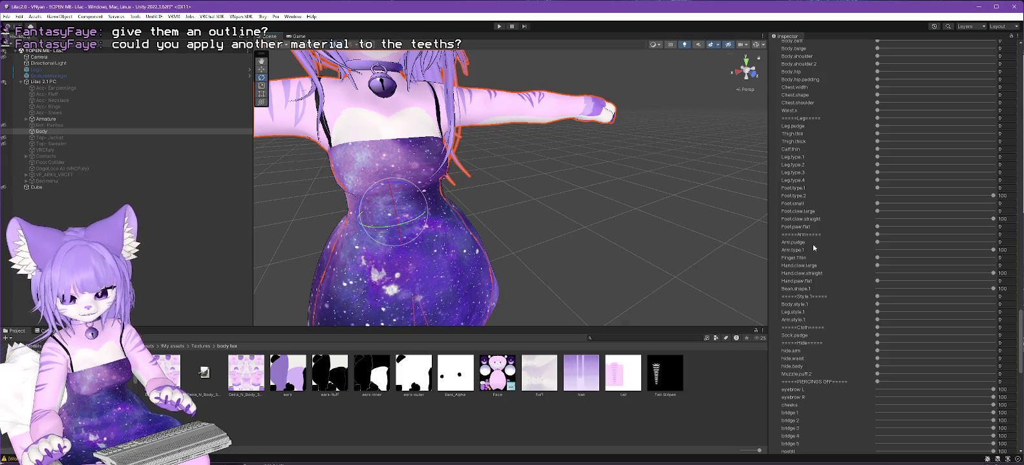
pyautogui.keyDown('alt'); pyautogui.moveTo(597, 189); pyautogui.dragTo(573, 199); pyautogui.keyUp('alt')
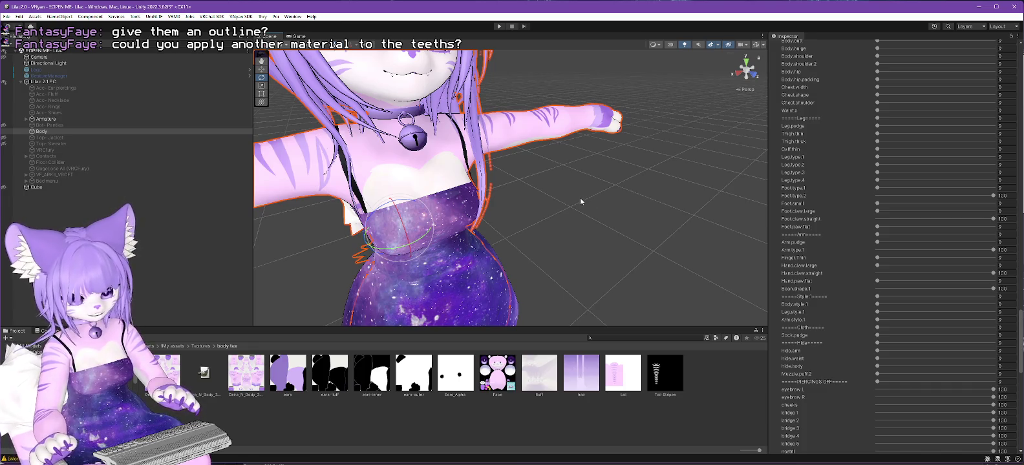
pyautogui.scroll(10, 1012, 280)
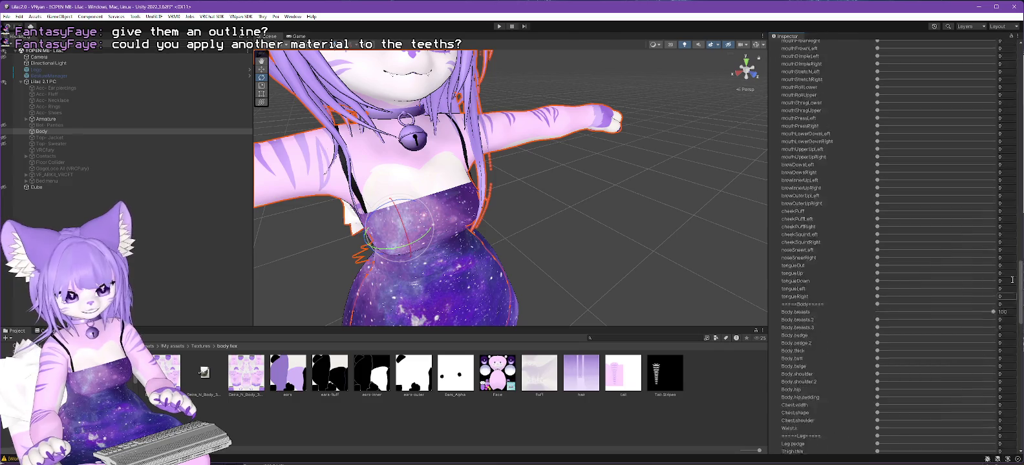
pyautogui.scroll(15, 1013, 279)
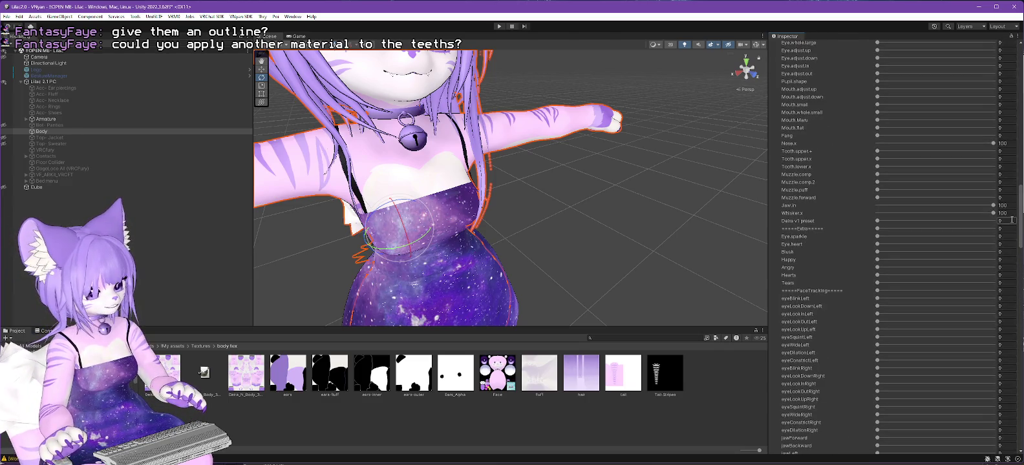
pyautogui.scroll(10, 1012, 220)
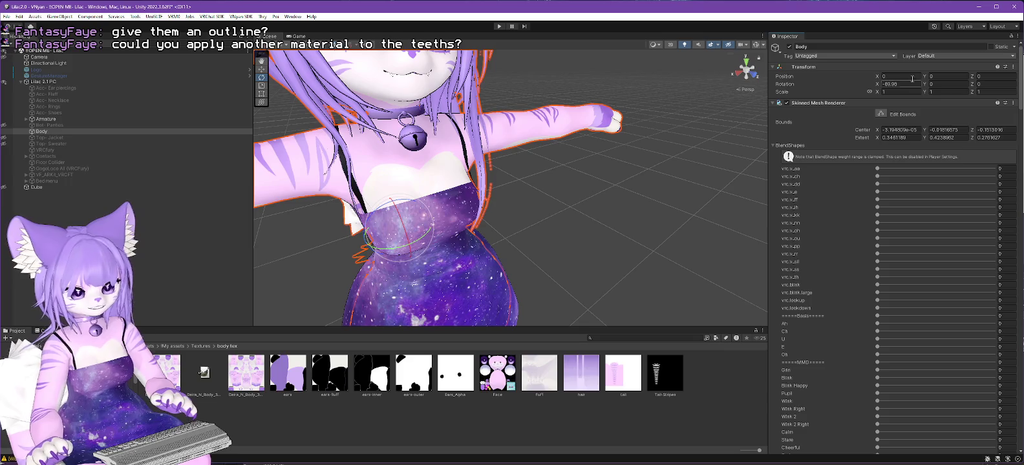
pyautogui.hotkey('alt', 'Tab')
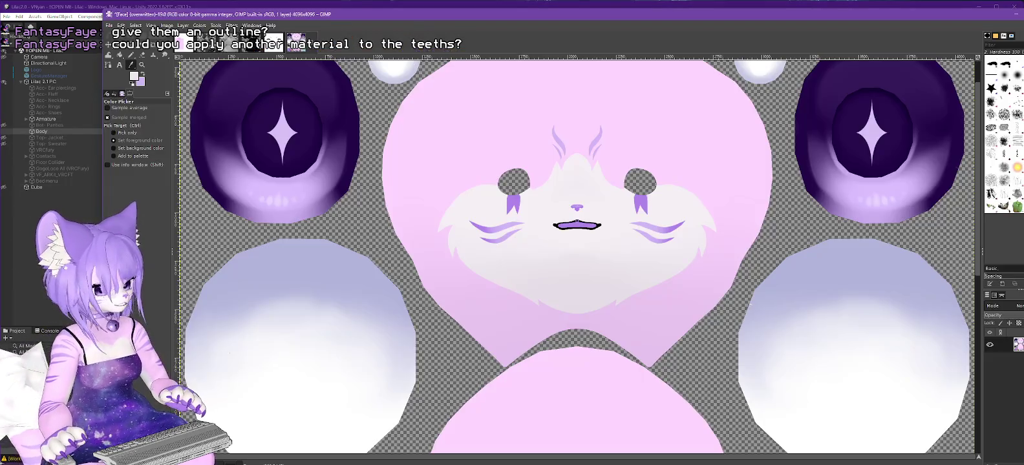
# Step: Zoom out over the whole face texture, pan up to the eyes, then minimize GIMP
pyautogui.scroll(-5, 446, 279)
pyautogui.keyDown('ctrl'); pyautogui.scroll(-2, 442, 282); pyautogui.keyUp('ctrl')
pyautogui.keyDown('ctrl'); pyautogui.scroll(-1, 446, 282); pyautogui.keyUp('ctrl')
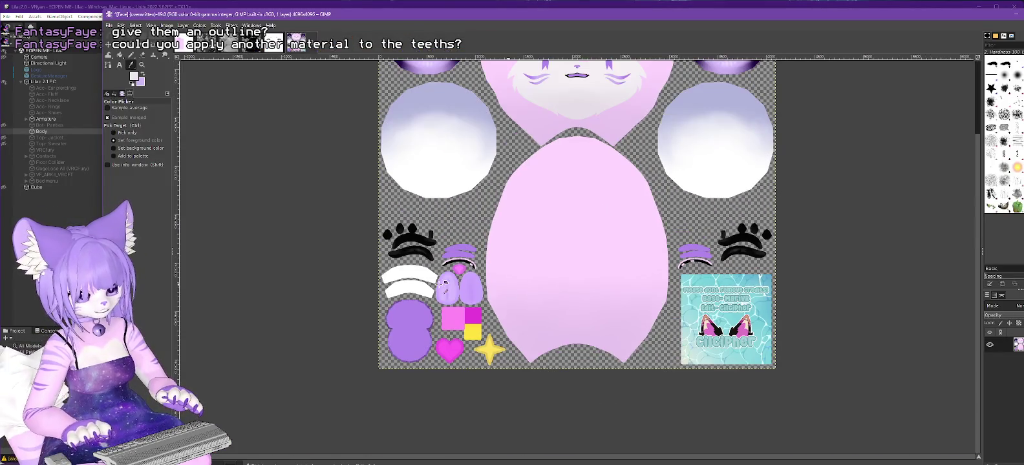
pyautogui.moveTo(977, 269); pyautogui.dragTo(975, 197)
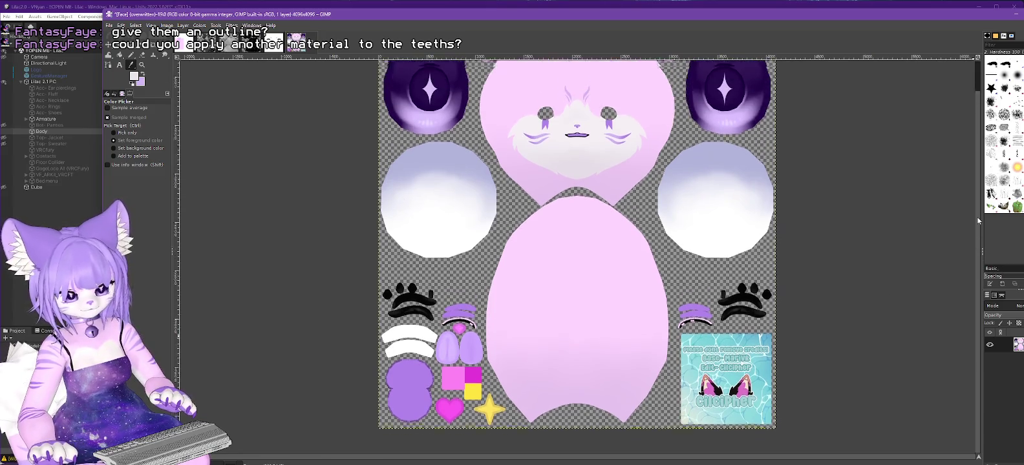
pyautogui.click(1017, 14)
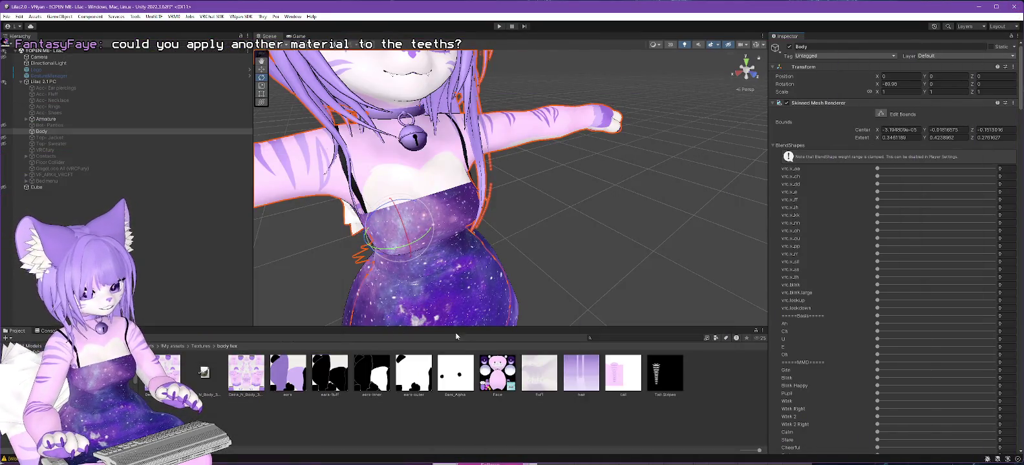
# Step: Unlock the face material in Materials/body mat and switch it to the Poiyomi Pro shader
pyautogui.click(38, 375)
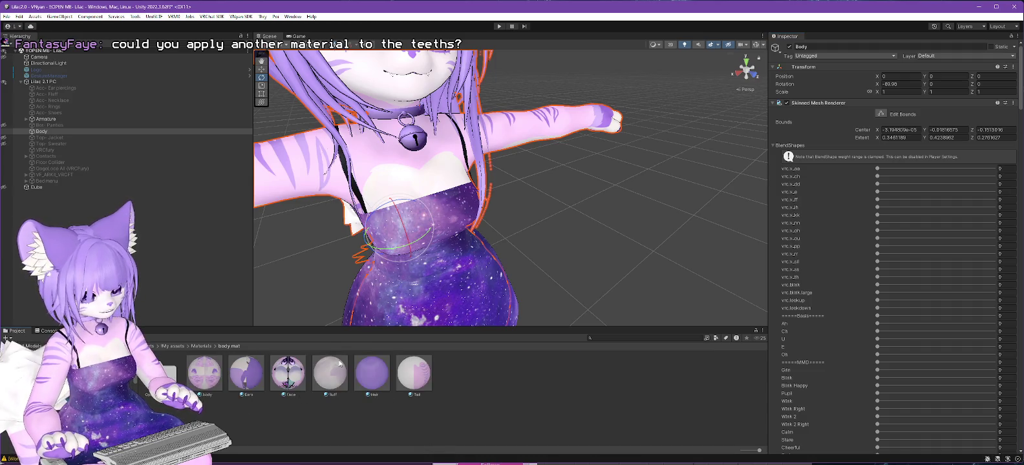
pyautogui.click(288, 373)
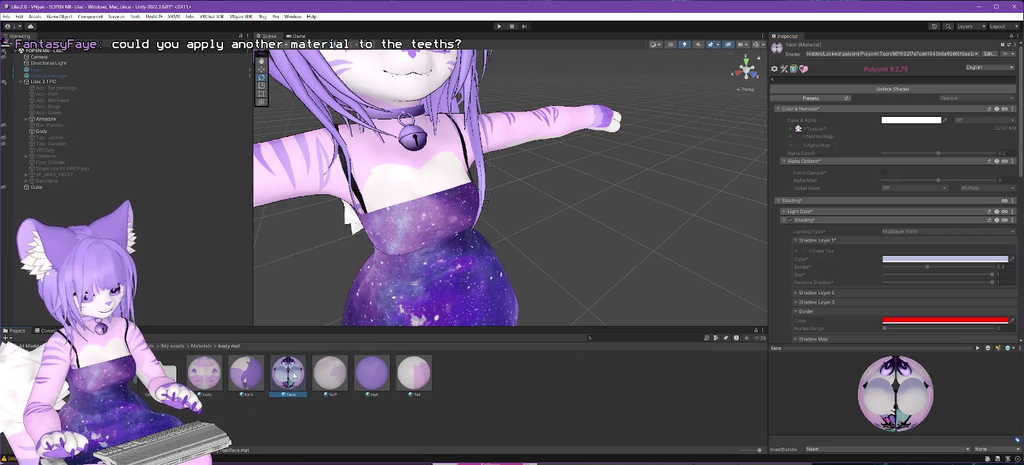
pyautogui.click(910, 90)
pyautogui.click(887, 54)
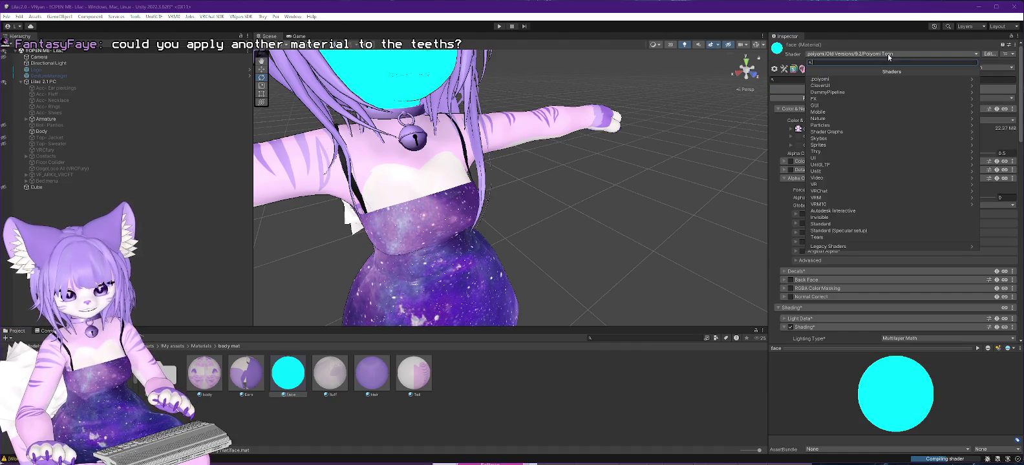
pyautogui.click(848, 78)
pyautogui.click(832, 88)
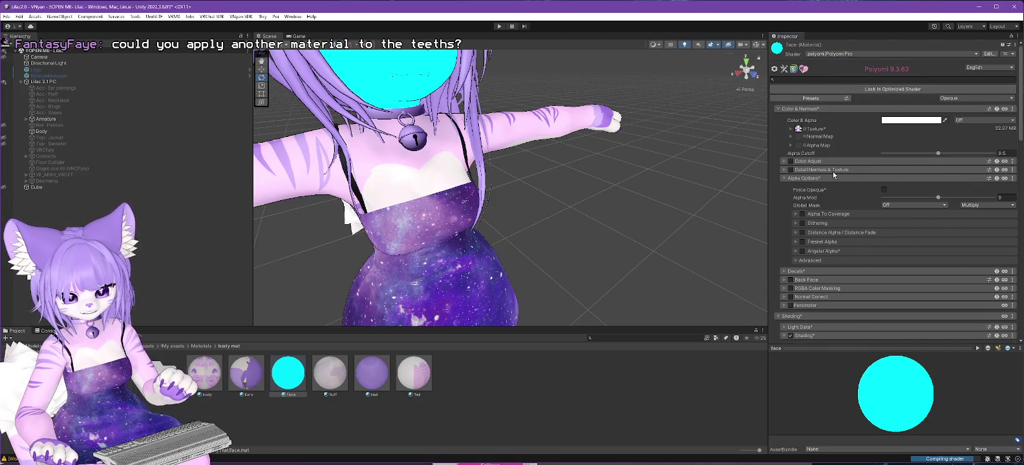
# Step: Expand the face material's Decals section and its Decal 0 settings
pyautogui.scroll(-2, 869, 167)
pyautogui.scroll(-1, 870, 166)
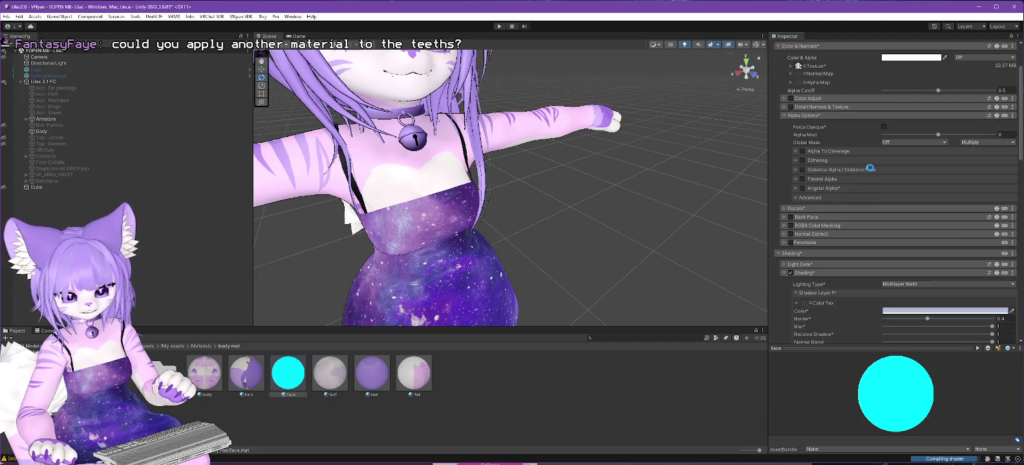
pyautogui.scroll(-4, 868, 171)
pyautogui.scroll(-2, 869, 172)
pyautogui.scroll(-4, 860, 182)
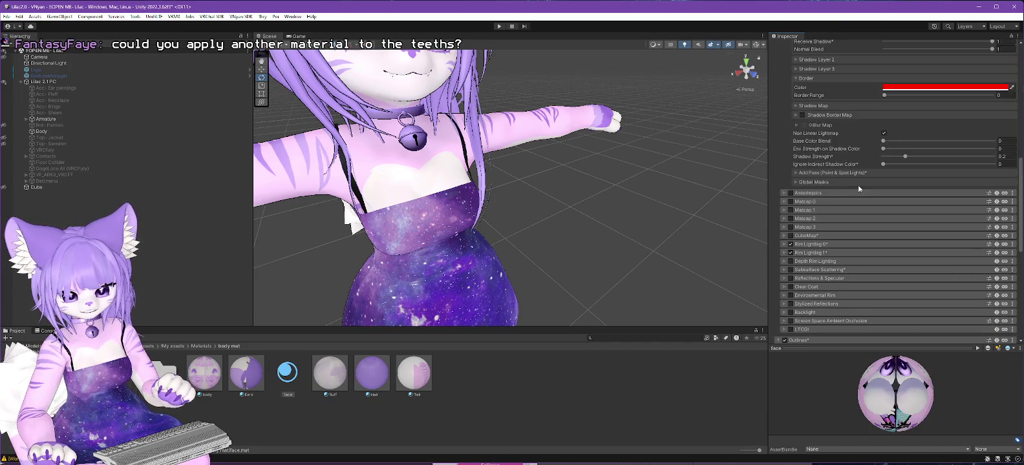
pyautogui.scroll(-3, 813, 221)
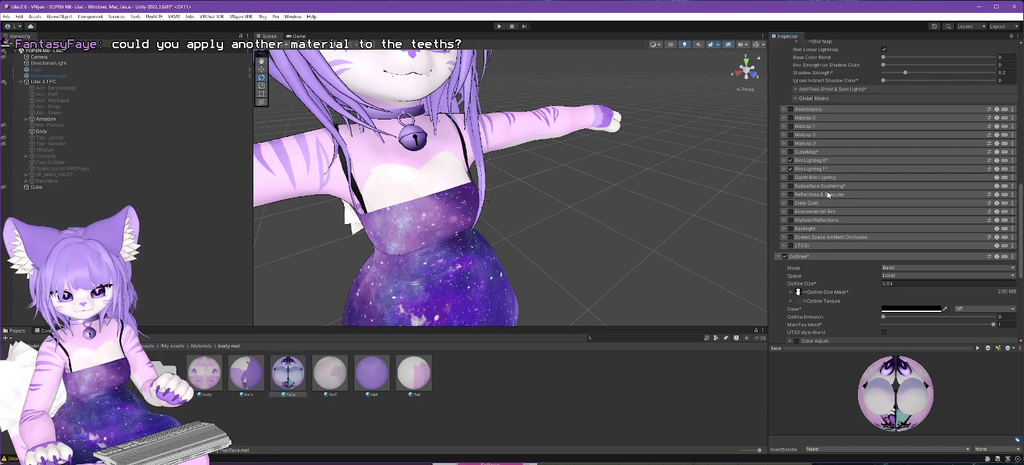
pyautogui.scroll(-2, 831, 196)
pyautogui.scroll(-4, 828, 195)
pyautogui.scroll(-2, 832, 198)
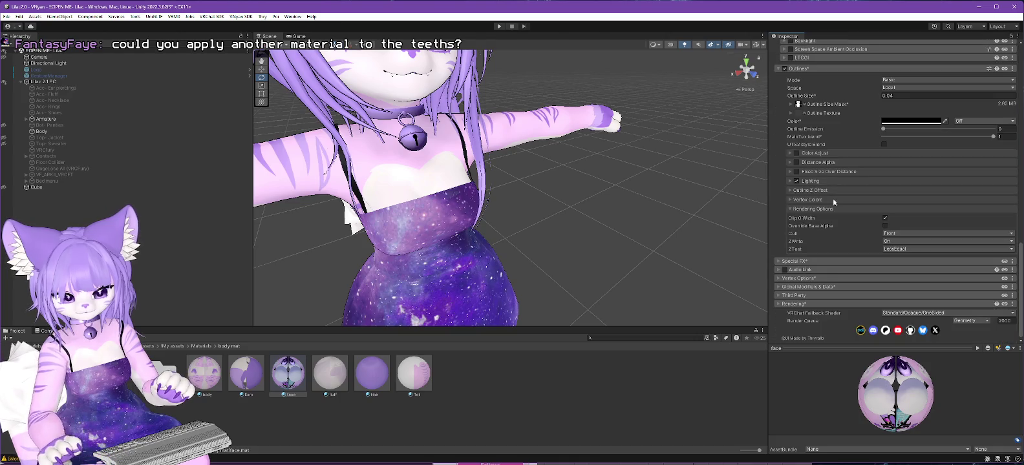
pyautogui.scroll(10, 834, 190)
pyautogui.scroll(4, 835, 192)
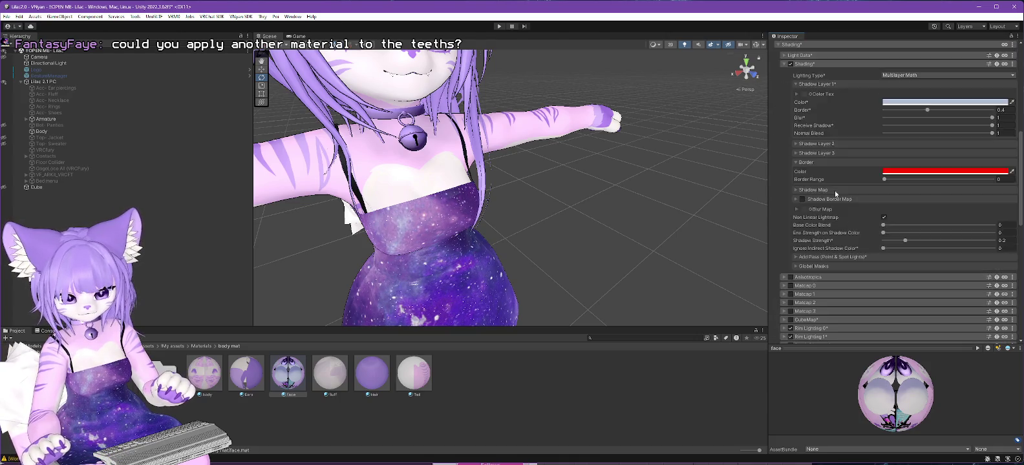
pyautogui.scroll(2, 834, 192)
pyautogui.scroll(1, 835, 193)
pyautogui.scroll(1, 802, 152)
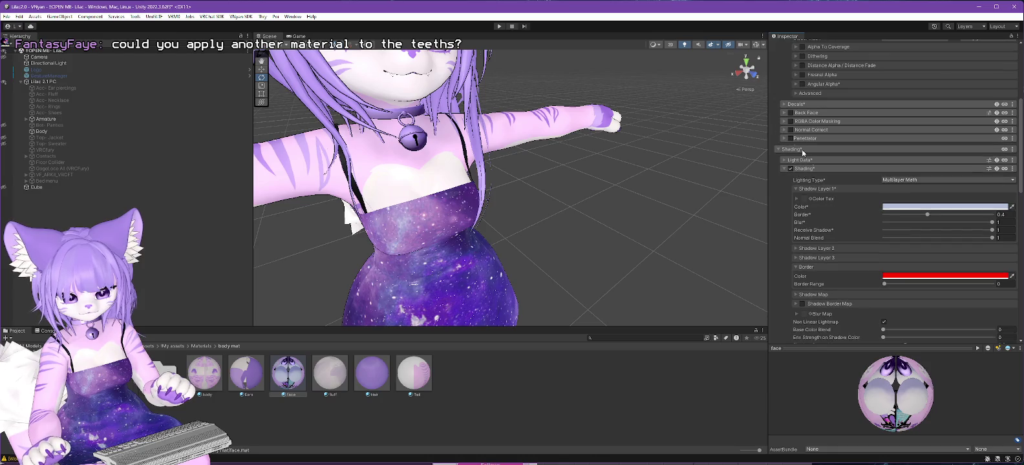
pyautogui.click(783, 104)
pyautogui.click(787, 124)
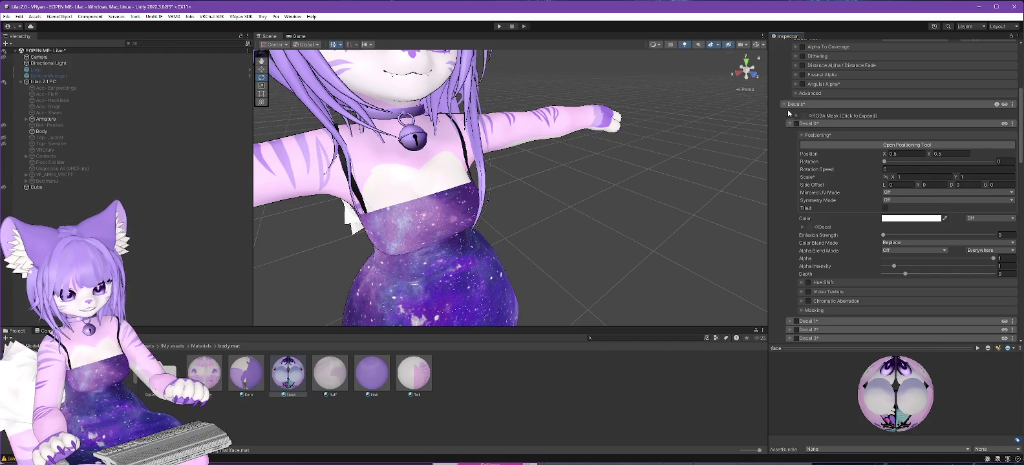
# Step: Collapse the Shading section and expand the face material's Light Data settings
pyautogui.scroll(2, 815, 187)
pyautogui.scroll(3, 833, 172)
pyautogui.scroll(3, 833, 171)
pyautogui.scroll(-3, 841, 188)
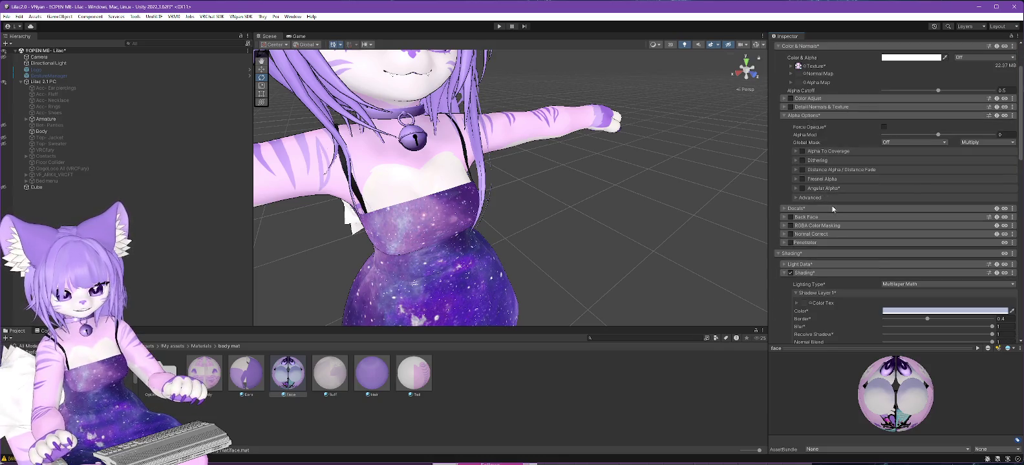
pyautogui.scroll(-3, 853, 200)
pyautogui.click(865, 210)
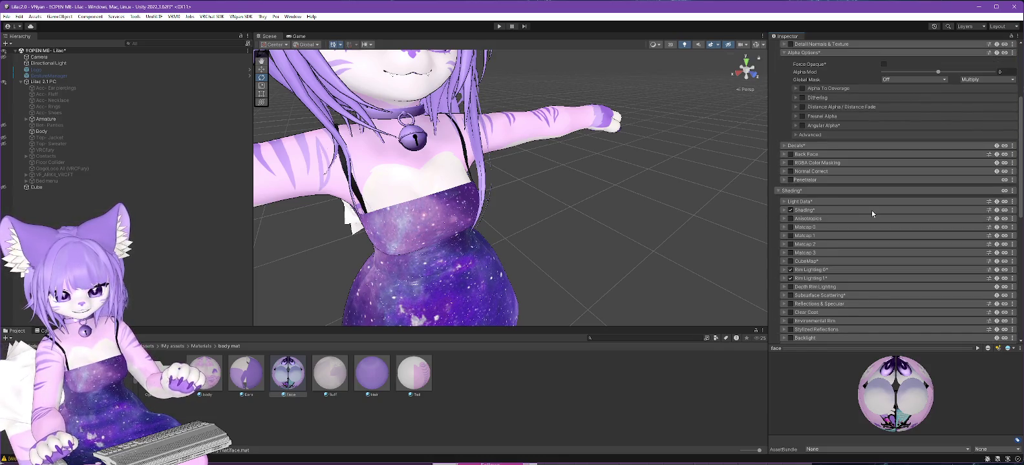
pyautogui.scroll(-1, 871, 210)
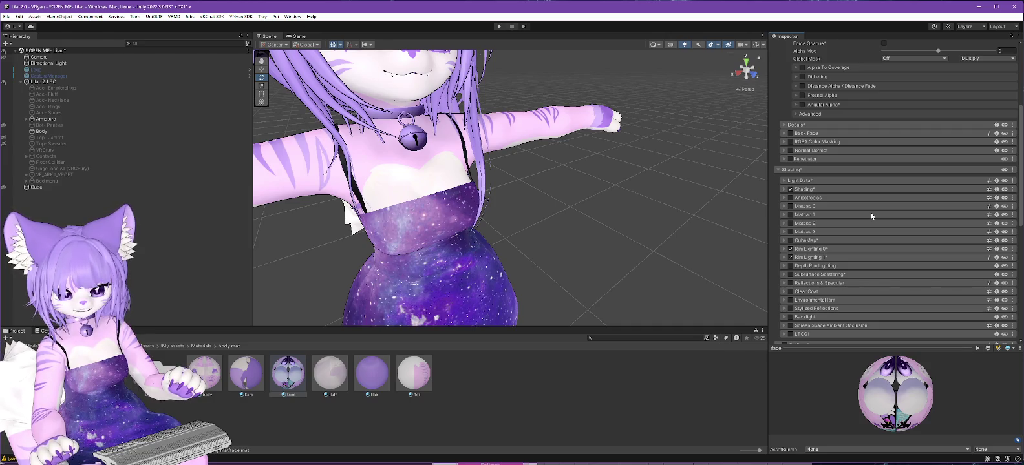
pyautogui.scroll(-1, 870, 216)
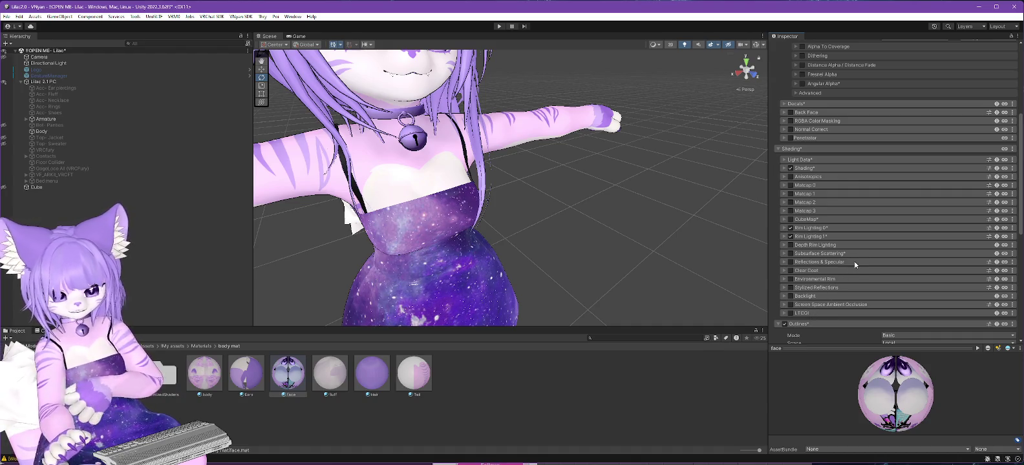
pyautogui.click(783, 159)
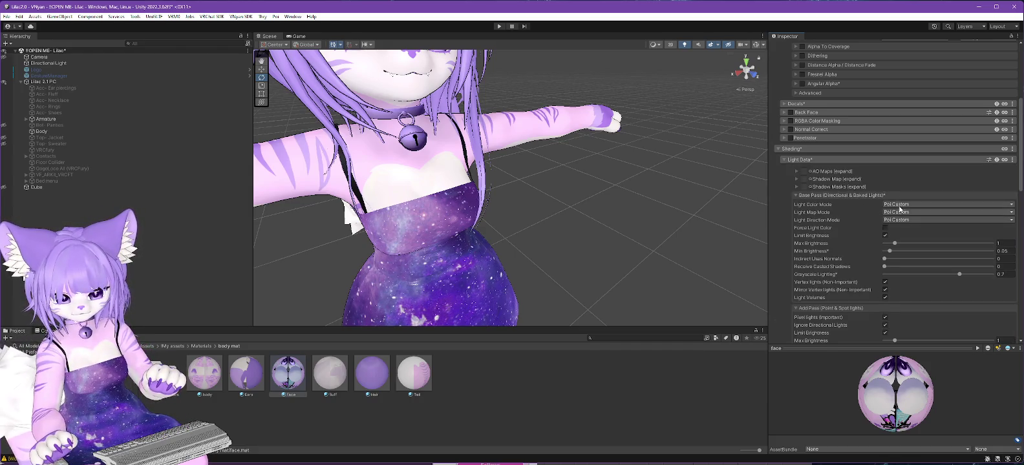
# Step: Re-expand the Shading section and open its Poiyomi documentation help link
pyautogui.scroll(-2, 898, 180)
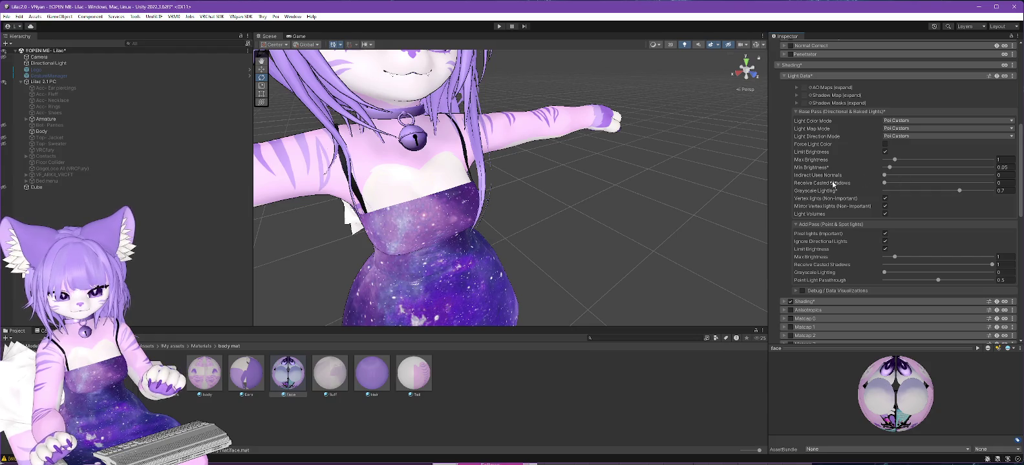
pyautogui.scroll(-1, 842, 195)
pyautogui.scroll(-1, 842, 196)
pyautogui.scroll(-1, 867, 190)
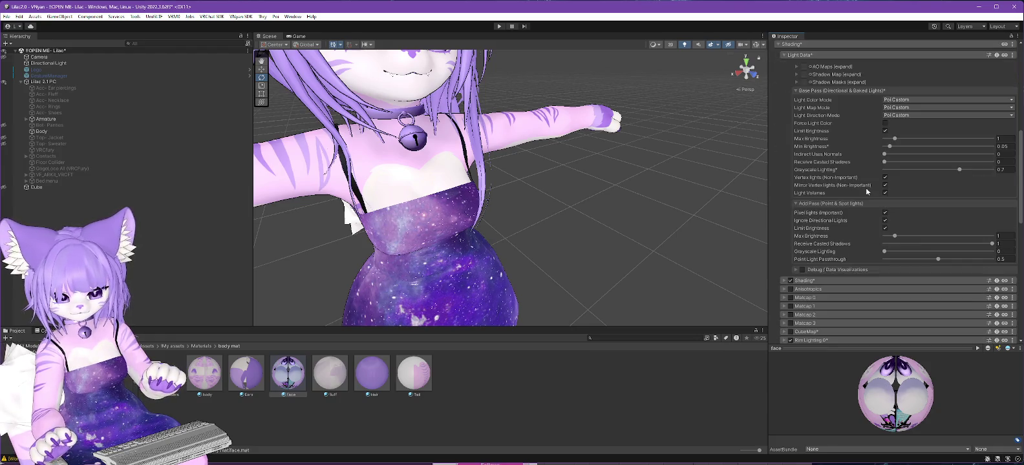
pyautogui.click(784, 281)
pyautogui.scroll(-2, 847, 232)
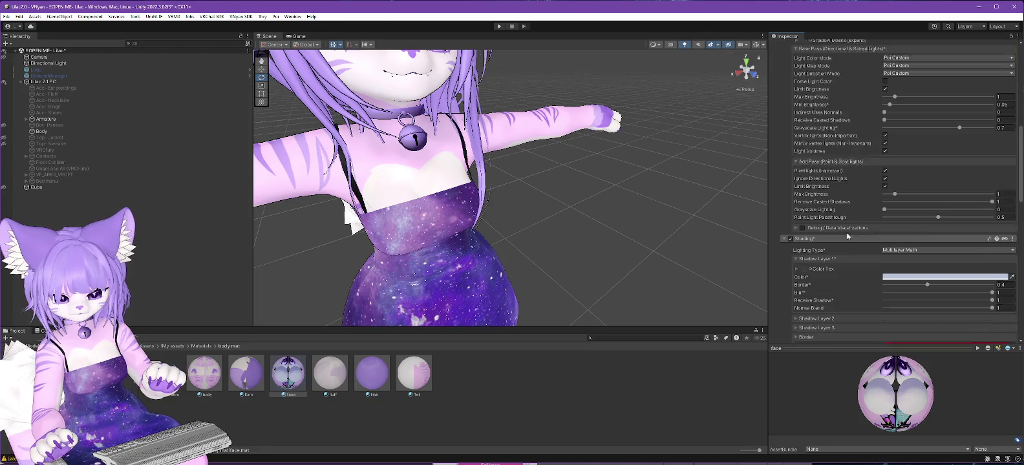
pyautogui.scroll(-1, 846, 232)
pyautogui.scroll(-1, 846, 223)
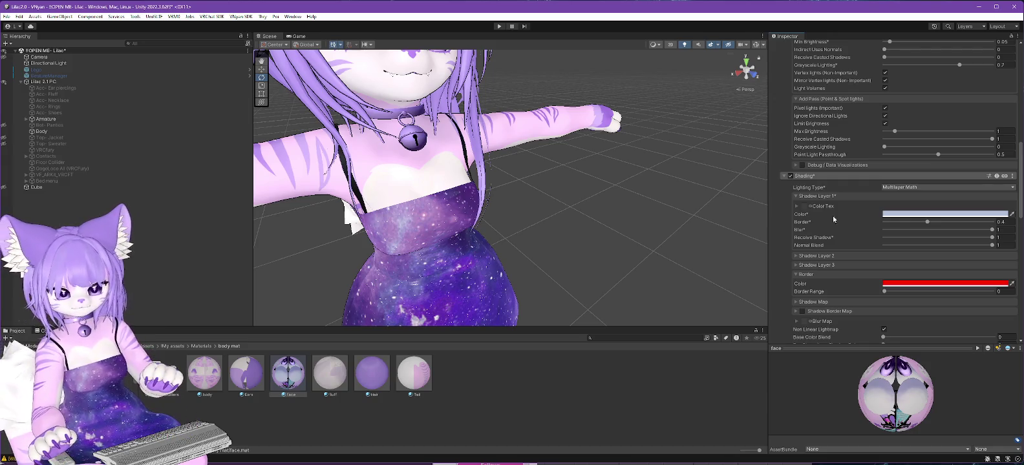
pyautogui.click(997, 176)
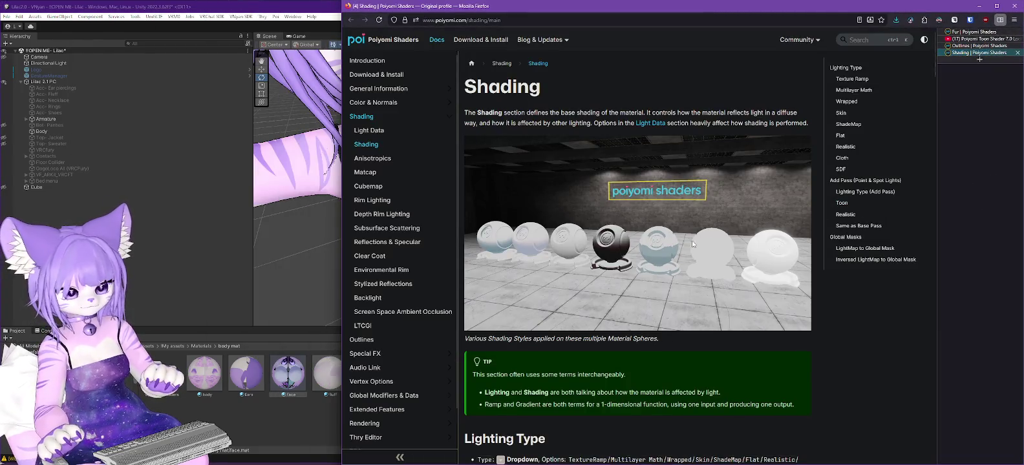
# Step: Scroll down the Poiyomi Shading page to the Lighting Type sections
pyautogui.scroll(-3, 688, 246)
pyautogui.scroll(-1, 688, 246)
pyautogui.scroll(-4, 646, 252)
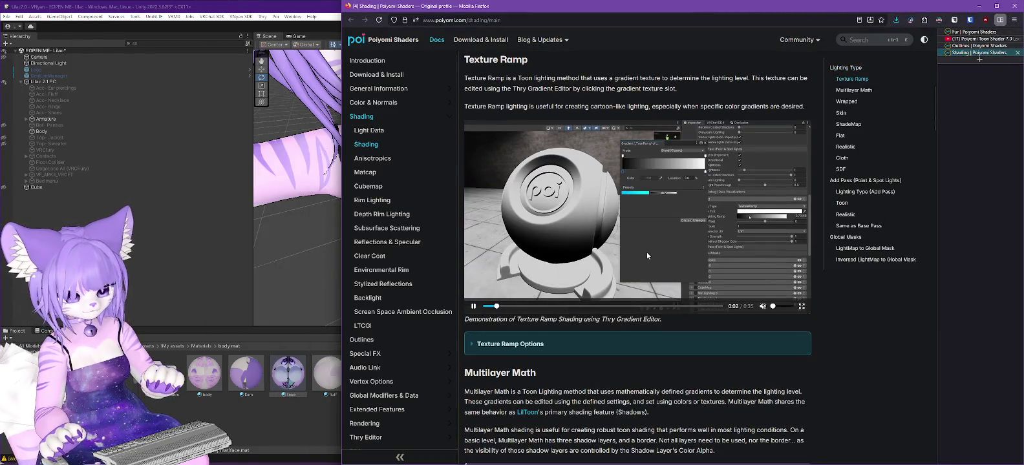
pyautogui.scroll(-2, 649, 300)
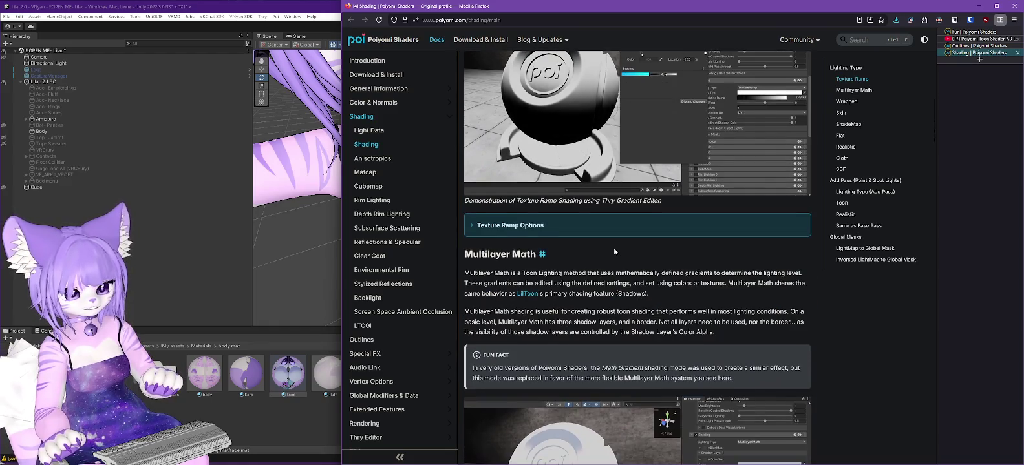
pyautogui.scroll(-1, 614, 247)
pyautogui.scroll(-4, 677, 220)
pyautogui.scroll(-3, 642, 283)
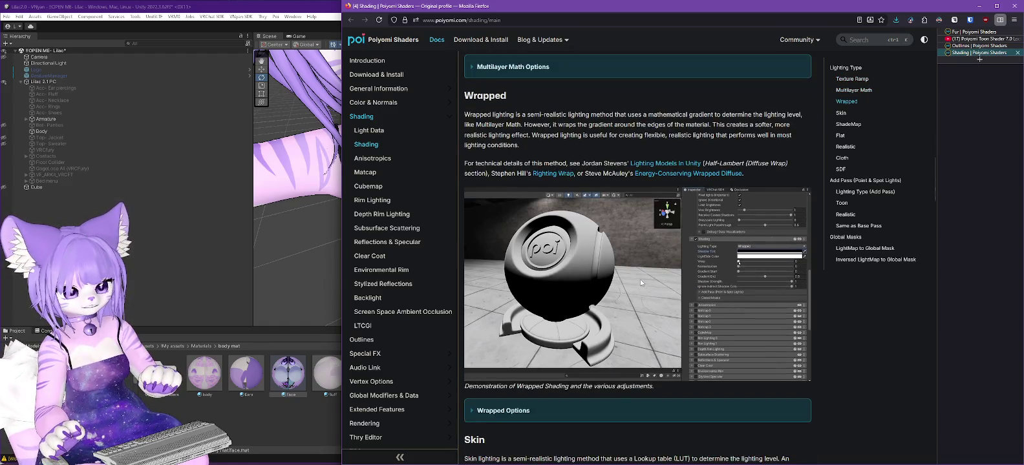
pyautogui.scroll(-6, 636, 295)
pyautogui.scroll(-7, 634, 302)
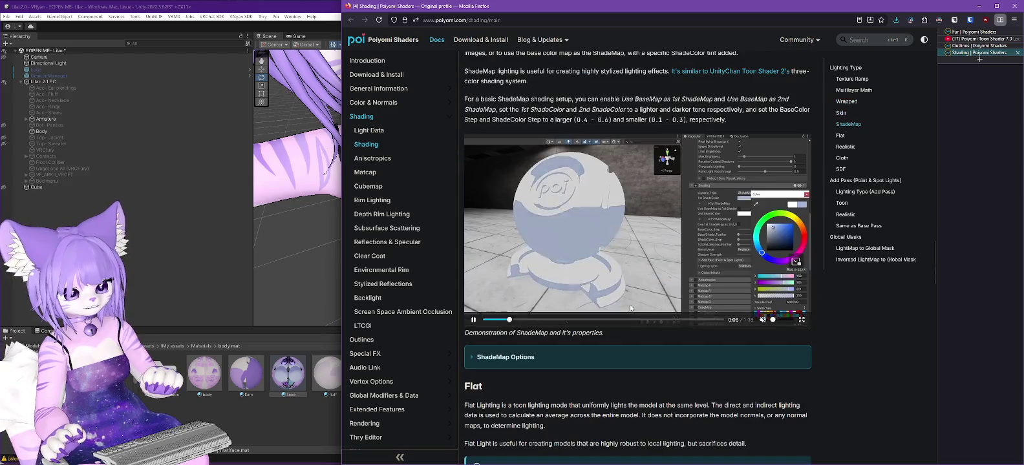
pyautogui.scroll(-1, 629, 305)
pyautogui.scroll(3, 629, 305)
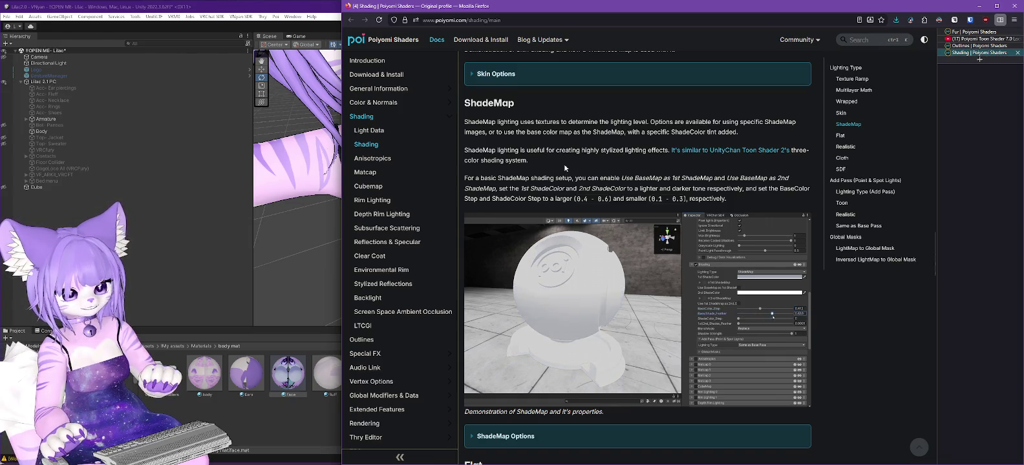
# Step: Read further through the lighting types, then switch back to Unity
pyautogui.scroll(-4, 564, 163)
pyautogui.scroll(-4, 566, 175)
pyautogui.scroll(-4, 568, 194)
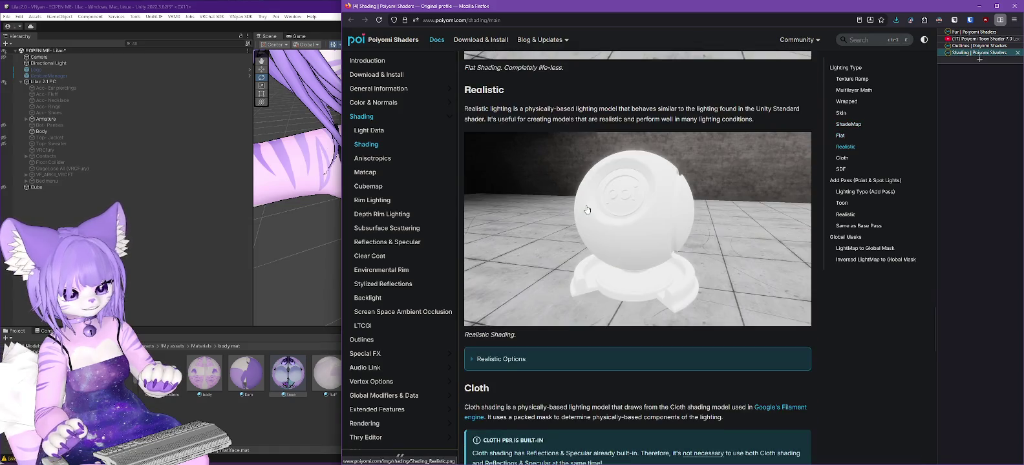
pyautogui.scroll(-3, 573, 214)
pyautogui.scroll(-3, 572, 223)
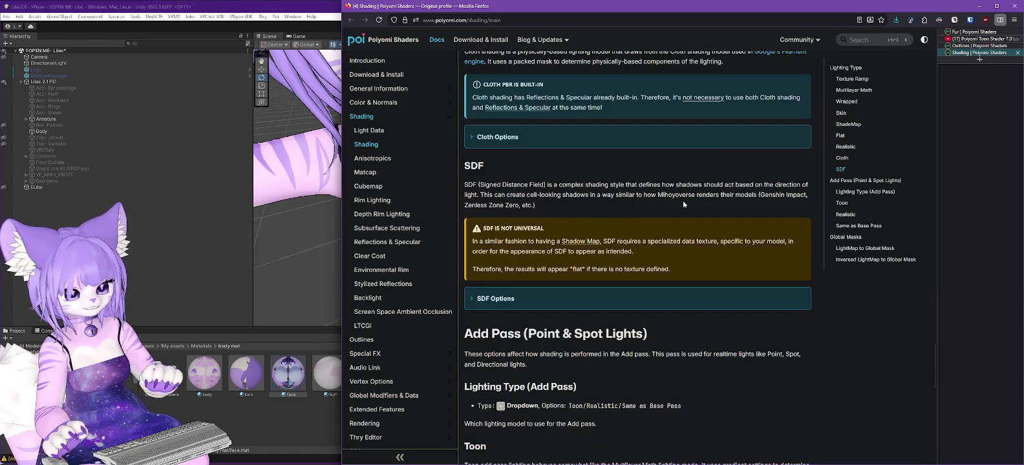
pyautogui.scroll(-3, 678, 201)
pyautogui.scroll(-1, 669, 210)
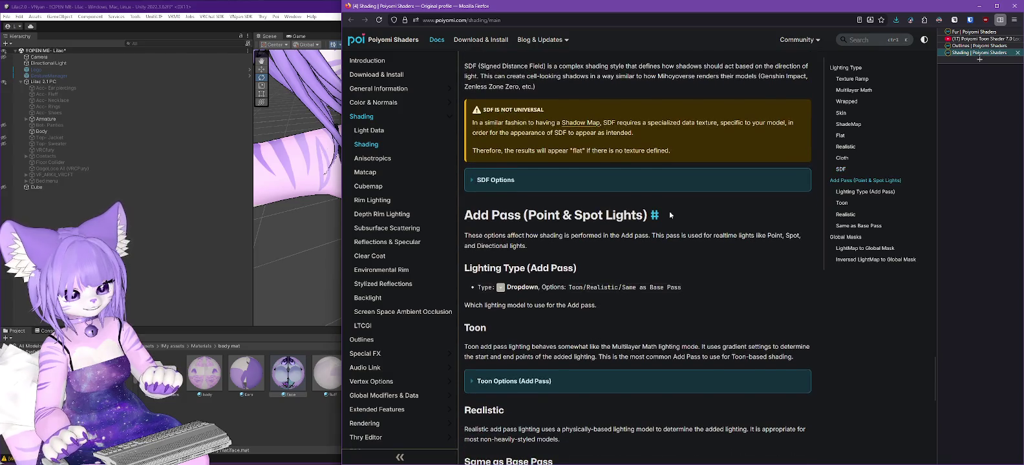
pyautogui.scroll(-1, 670, 210)
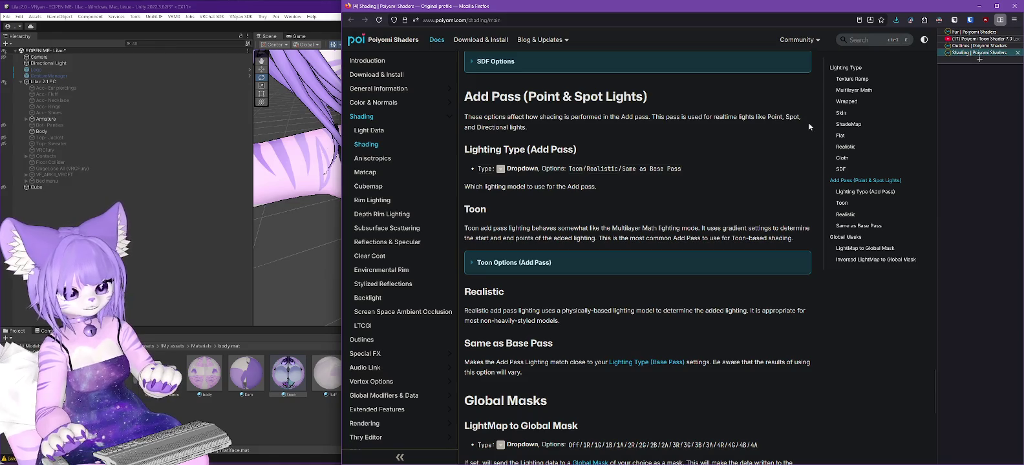
pyautogui.scroll(-1, 596, 211)
pyautogui.scroll(-3, 596, 211)
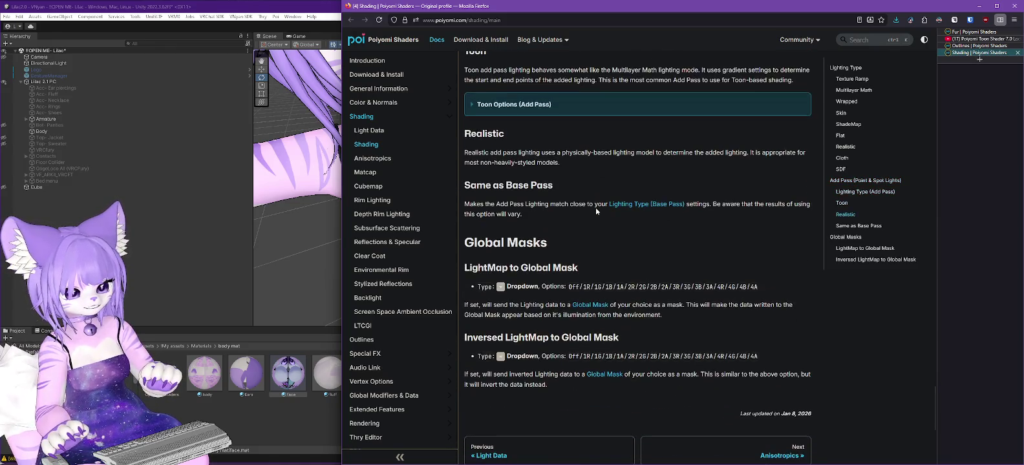
pyautogui.scroll(3, 613, 259)
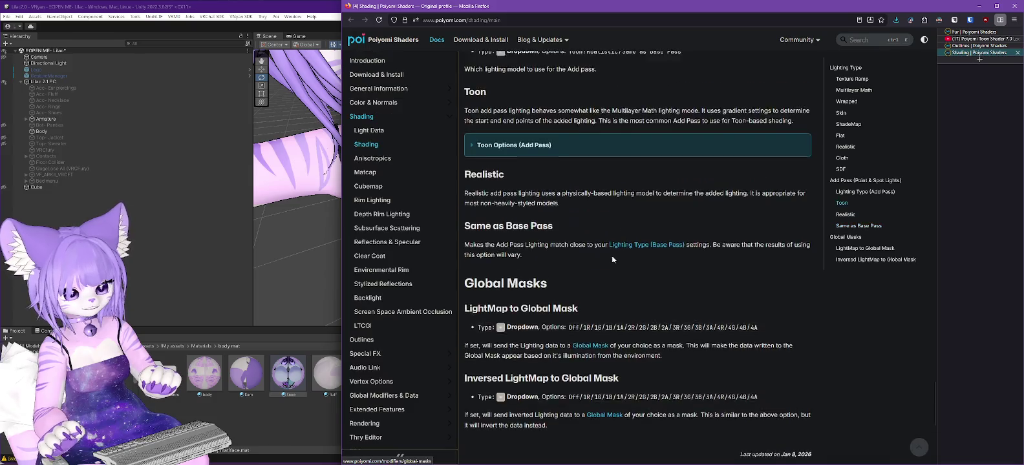
pyautogui.scroll(5, 627, 252)
pyautogui.scroll(5, 647, 246)
pyautogui.scroll(3, 658, 239)
pyautogui.scroll(3, 659, 240)
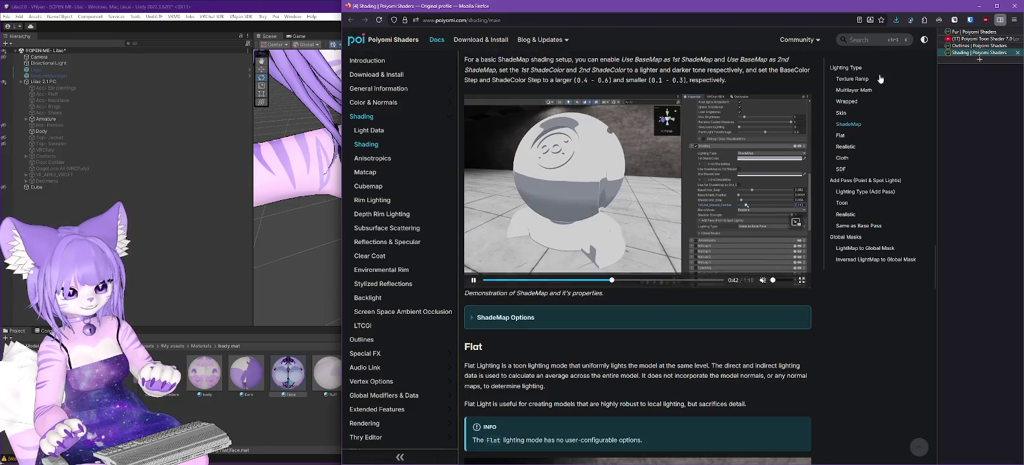
pyautogui.hotkey('alt', 'Tab')
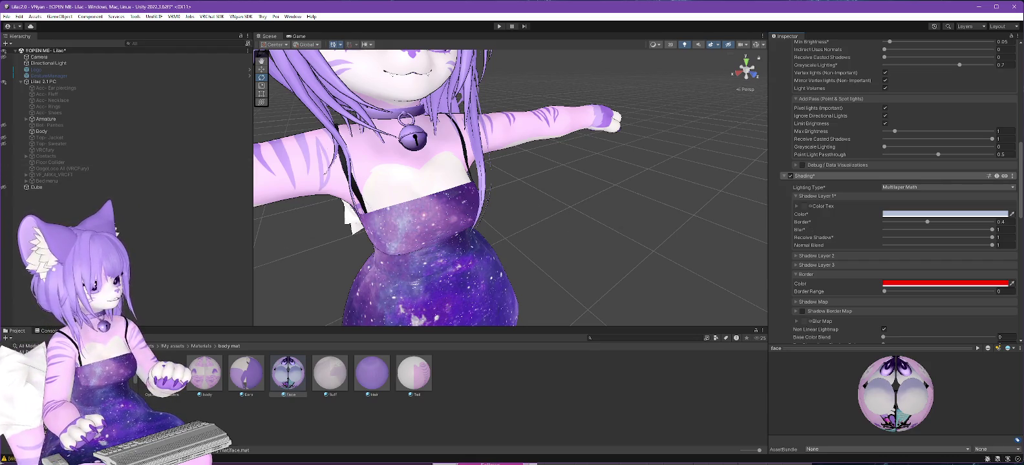
# Step: Bring the Poiyomi Shading docs back and scroll through the lighting types
pyautogui.hotkey('alt', 'Tab')
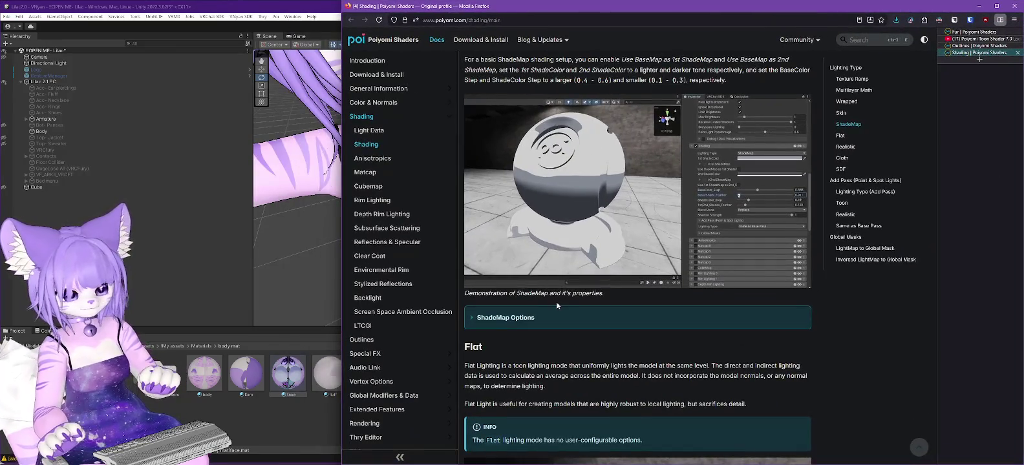
pyautogui.scroll(-3, 589, 331)
pyautogui.scroll(-3, 592, 333)
pyautogui.scroll(-3, 595, 343)
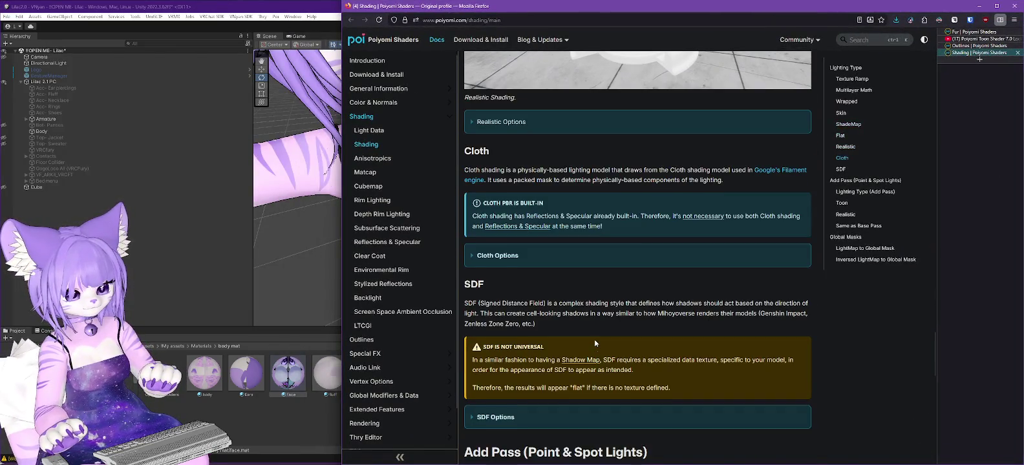
pyautogui.scroll(-3, 594, 342)
pyautogui.scroll(-3, 592, 349)
pyautogui.scroll(-5, 591, 349)
pyautogui.scroll(2, 592, 350)
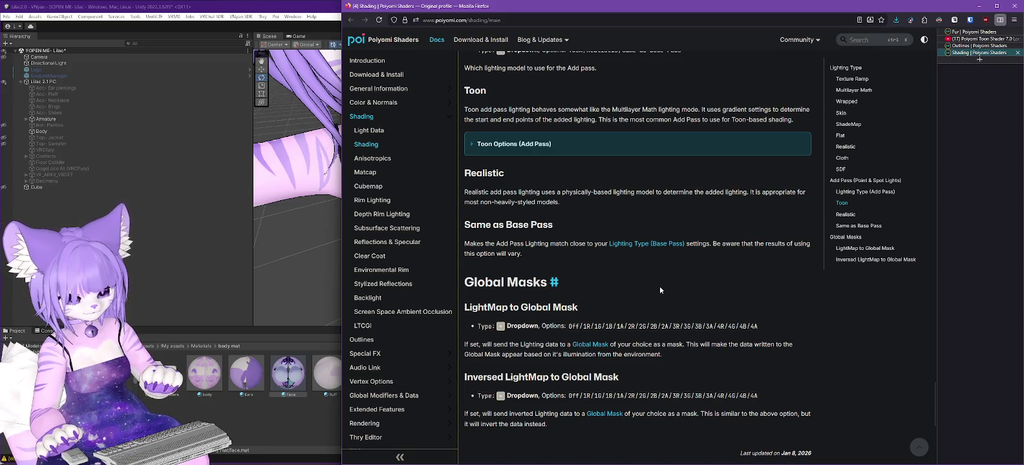
pyautogui.scroll(-1, 660, 290)
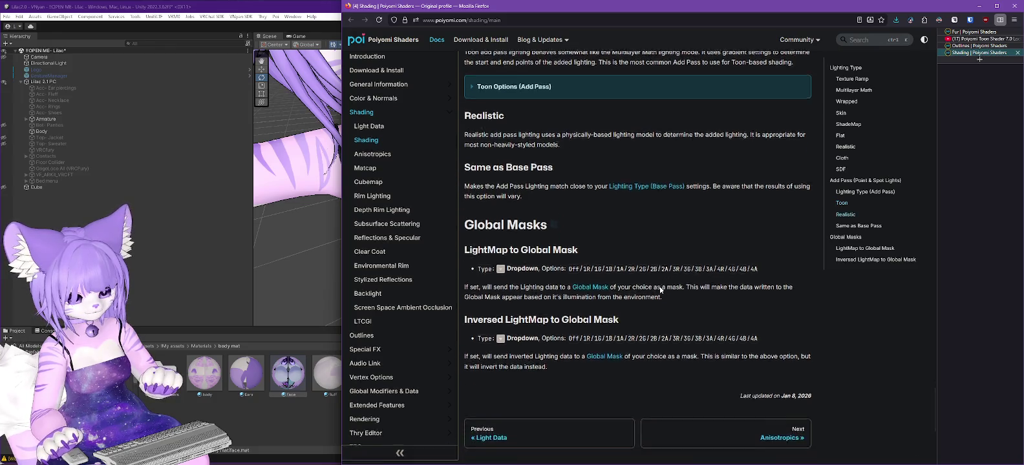
pyautogui.scroll(-1, 660, 290)
pyautogui.scroll(5, 659, 293)
pyautogui.scroll(6, 660, 293)
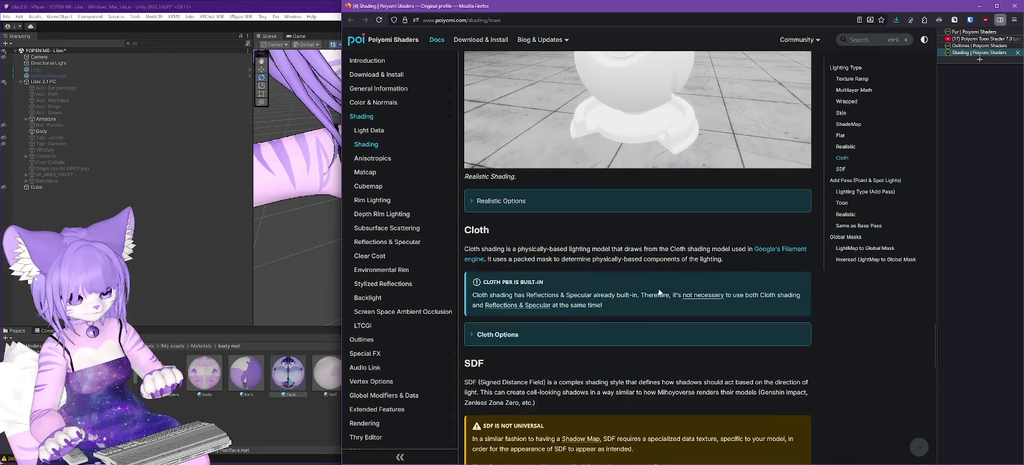
pyautogui.scroll(3, 659, 294)
pyautogui.scroll(3, 660, 293)
pyautogui.scroll(3, 659, 291)
pyautogui.scroll(1, 660, 289)
pyautogui.scroll(2, 659, 288)
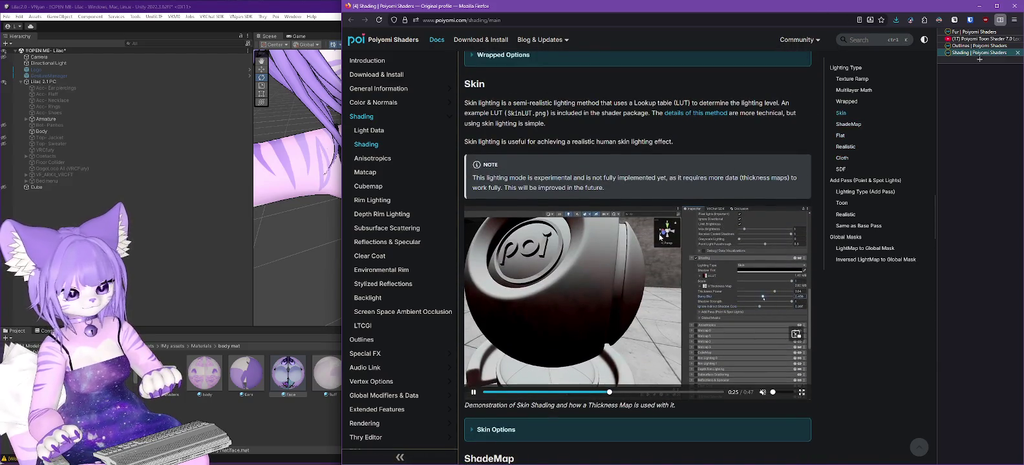
# Step: Snap the docs window to the right half and expand Multilayer Math Options
pyautogui.moveTo(744, 5)
pyautogui.mouseDown()
pyautogui.moveTo(738, 377)
pyautogui.moveTo(678, 160)
pyautogui.mouseUp()
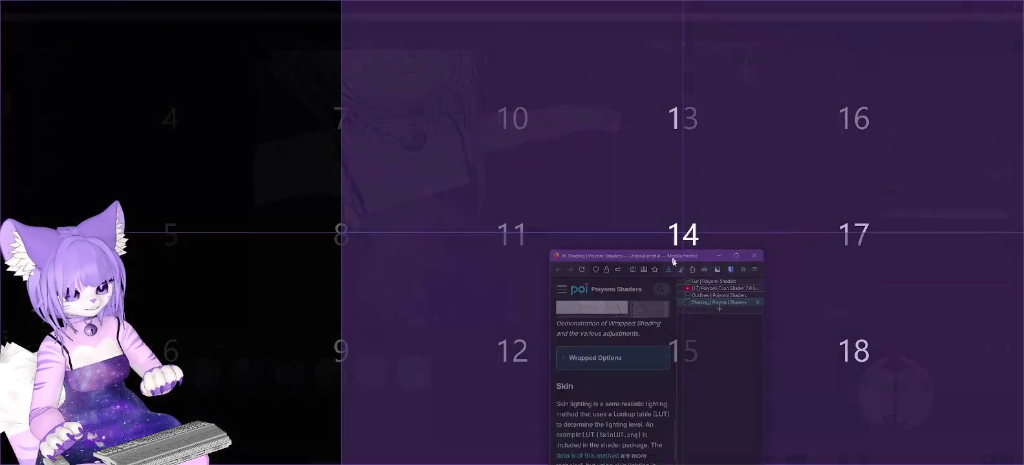
pyautogui.moveTo(471, 18); pyautogui.dragTo(686, 262)
pyautogui.scroll(-3, 711, 337)
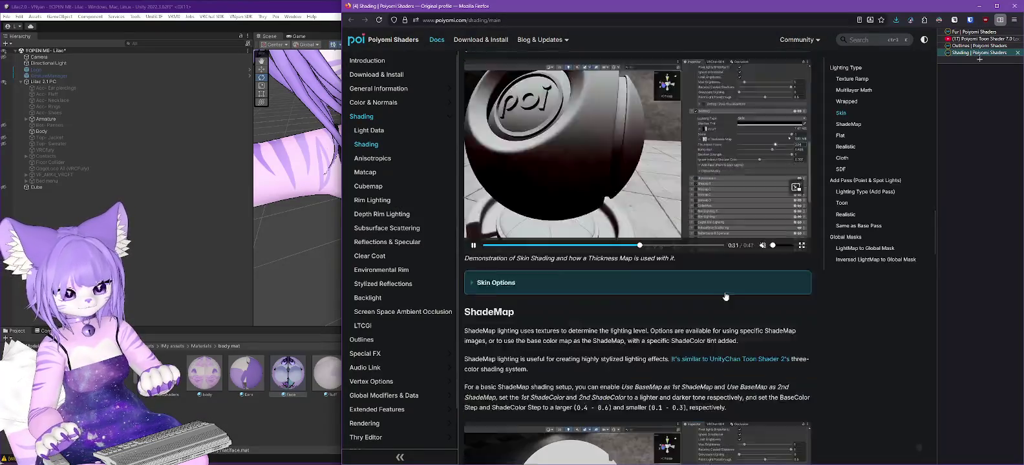
pyautogui.scroll(-3, 711, 337)
pyautogui.scroll(-5, 712, 340)
pyautogui.scroll(-5, 685, 346)
pyautogui.scroll(-3, 666, 342)
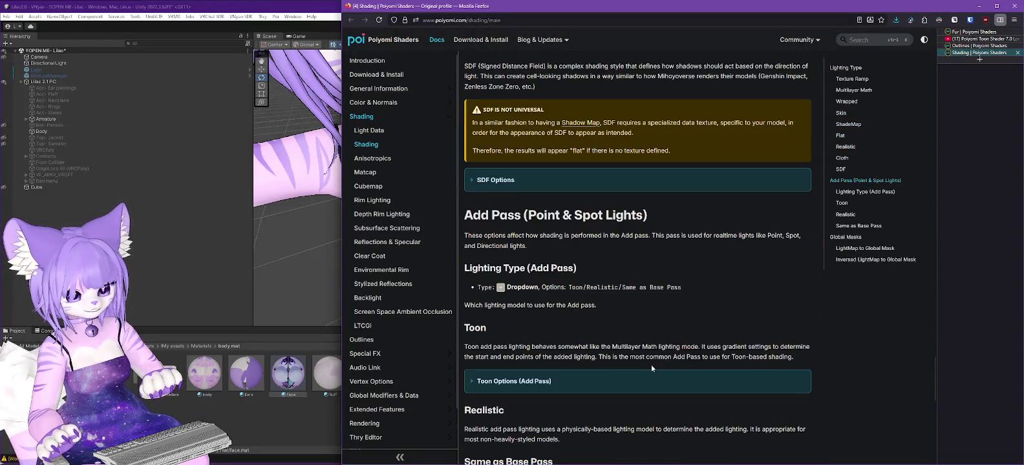
pyautogui.scroll(-5, 650, 340)
pyautogui.scroll(-2, 647, 341)
pyautogui.scroll(5, 616, 252)
pyautogui.scroll(5, 614, 252)
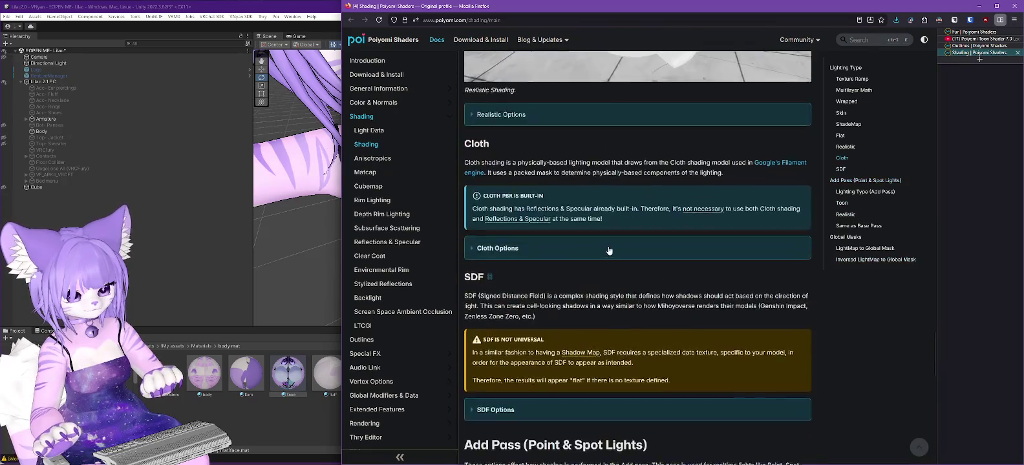
pyautogui.scroll(5, 608, 249)
pyautogui.scroll(5, 608, 249)
pyautogui.scroll(5, 607, 248)
pyautogui.scroll(5, 608, 248)
pyautogui.scroll(2, 608, 245)
pyautogui.scroll(3, 608, 245)
pyautogui.scroll(3, 608, 244)
pyautogui.scroll(2, 607, 244)
pyautogui.scroll(3, 607, 243)
pyautogui.click(611, 256)
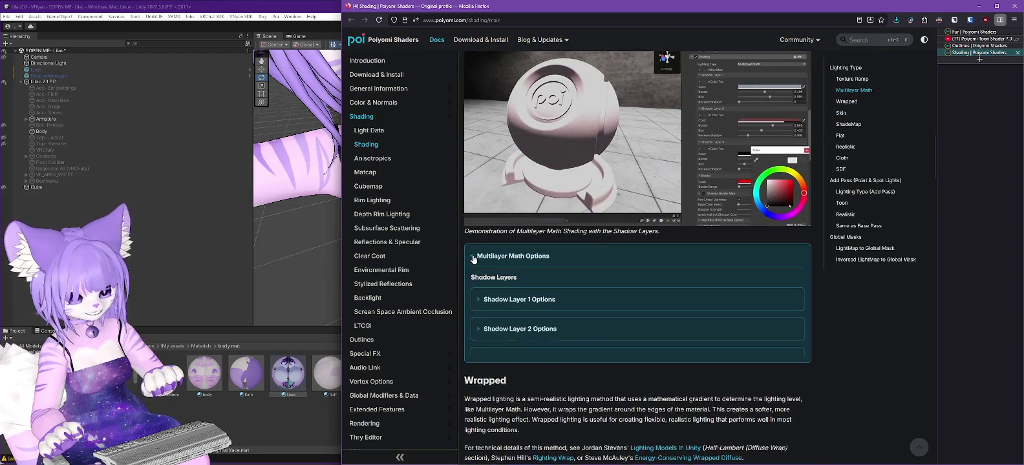
# Step: Expand Shadow Layer 1 Options in the Multilayer Math docs, then switch to VNyan
pyautogui.scroll(-2, 627, 281)
pyautogui.click(479, 222)
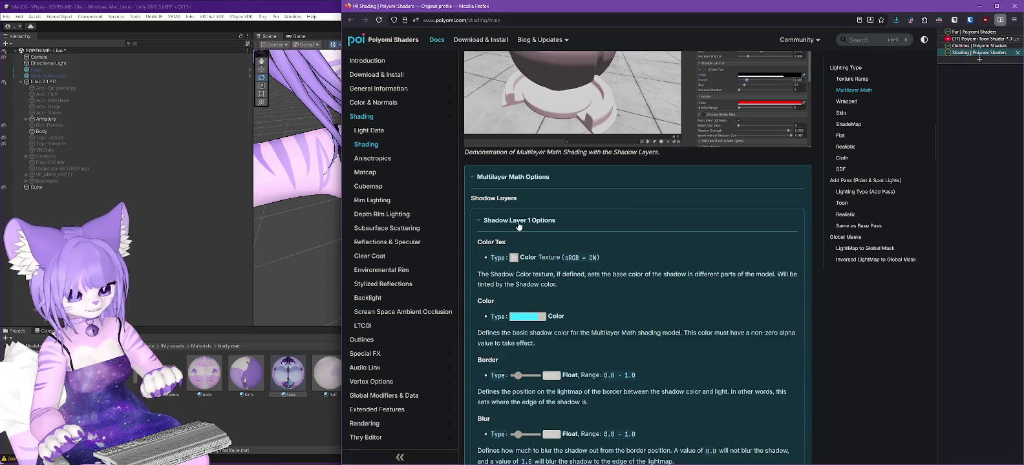
pyautogui.scroll(-1, 709, 235)
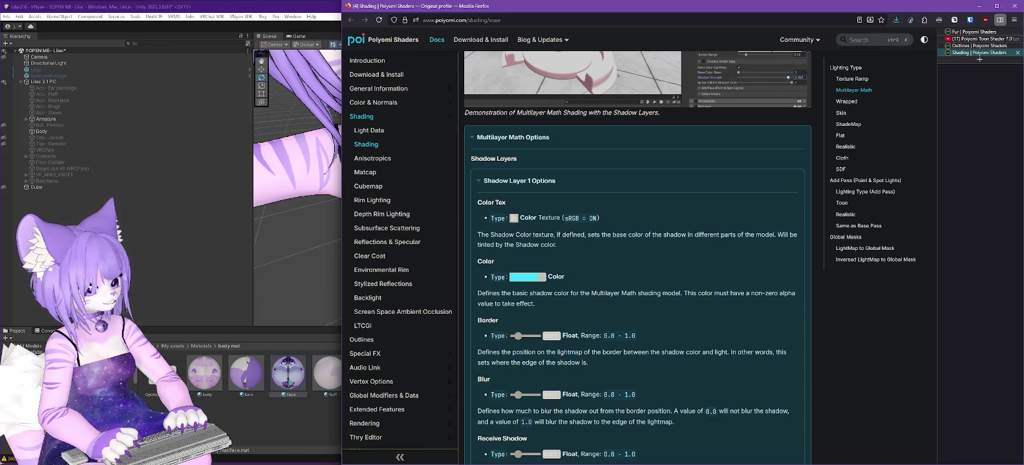
pyautogui.hotkey('alt', 'Tab')
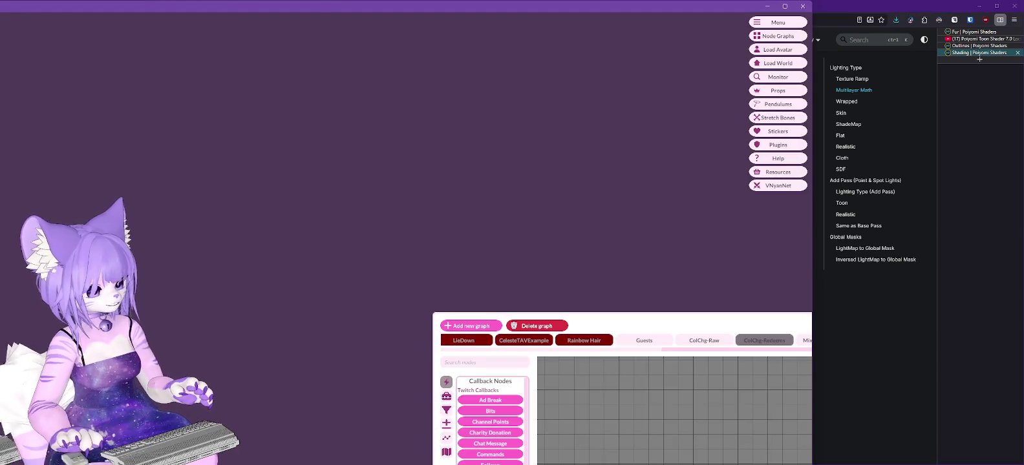
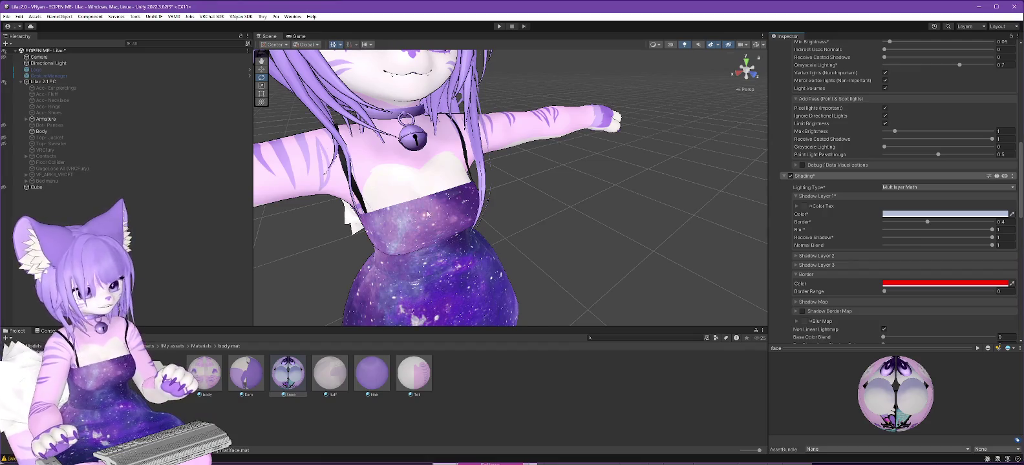
# Step: Ping the head_mask texture from the body material's Outline Size Mask in the masks folder
pyautogui.scroll(5, 810, 210)
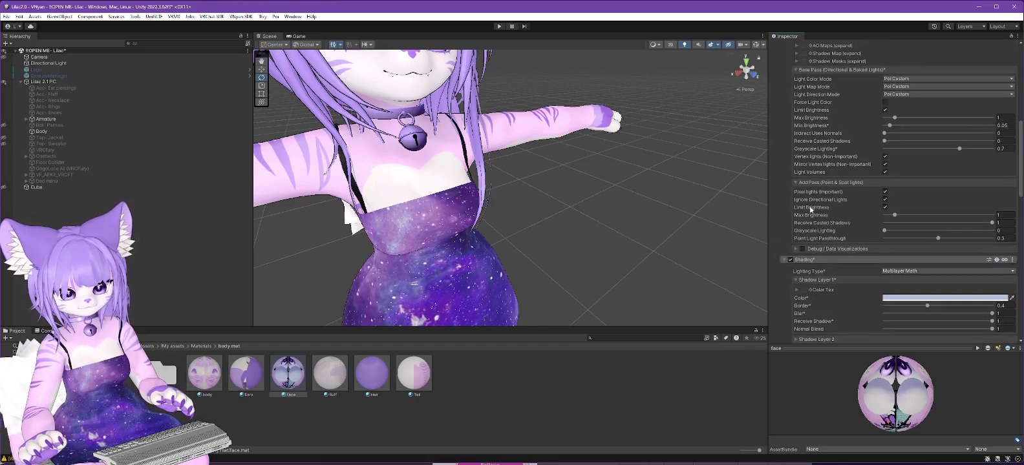
pyautogui.scroll(10, 810, 210)
pyautogui.scroll(-5, 828, 204)
pyautogui.scroll(-5, 827, 204)
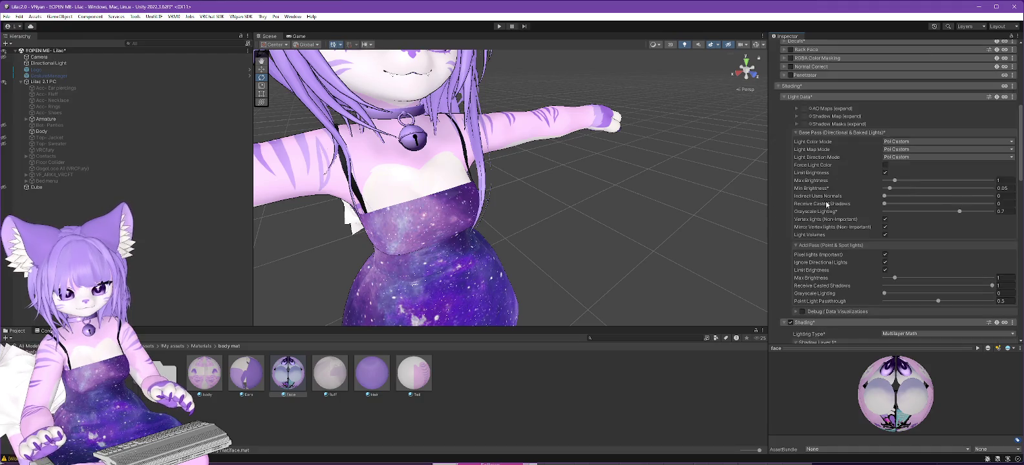
pyautogui.scroll(-5, 828, 204)
pyautogui.scroll(-5, 826, 204)
pyautogui.scroll(-2, 825, 201)
pyautogui.scroll(-5, 826, 201)
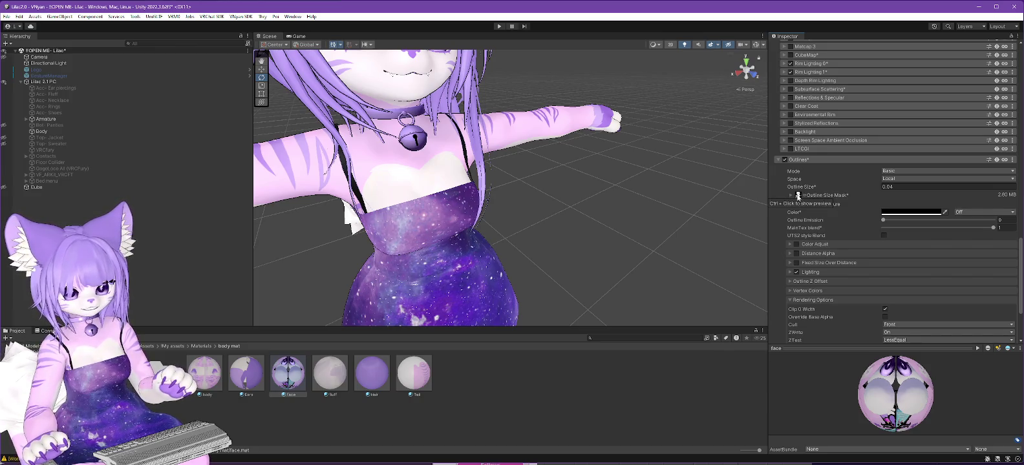
pyautogui.click(798, 195)
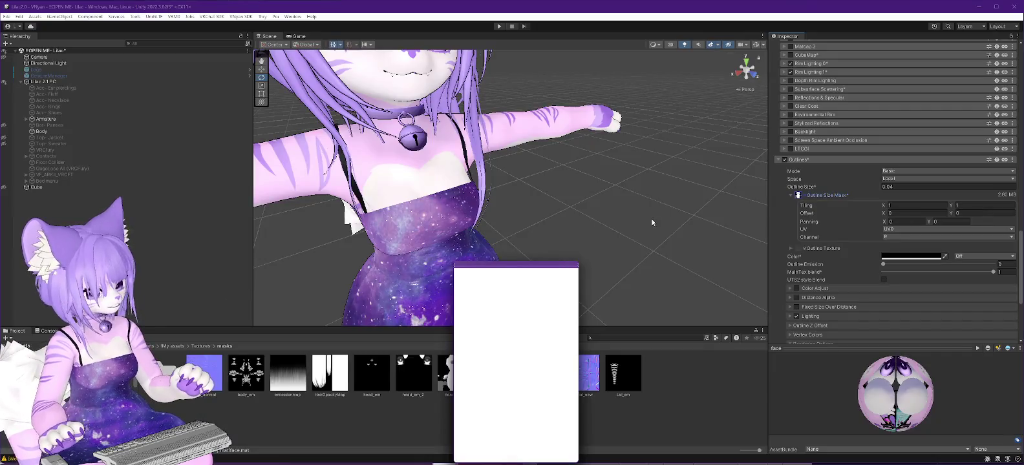
pyautogui.click(317, 421)
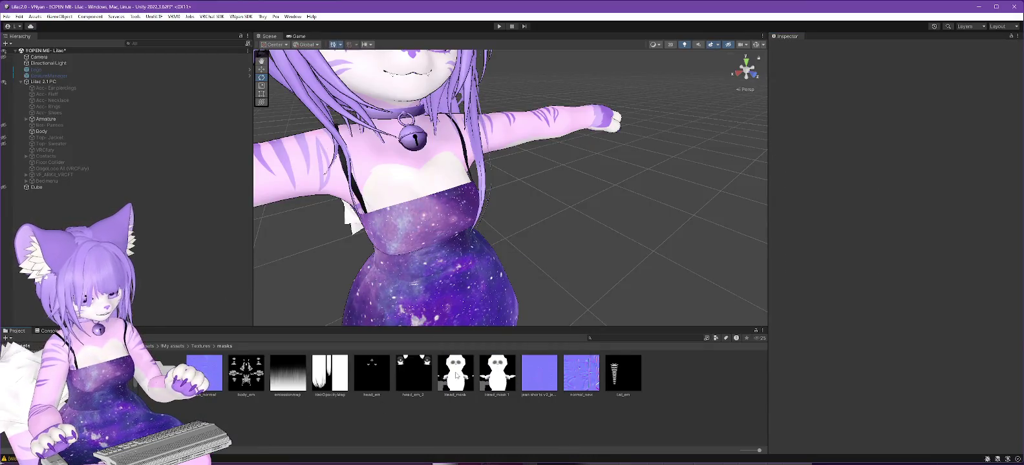
# Step: Open Head_mask.png from its Explorer folder in GIMP, keeping its embedded colour profile
pyautogui.rightClick(456, 375)
pyautogui.click(504, 111)
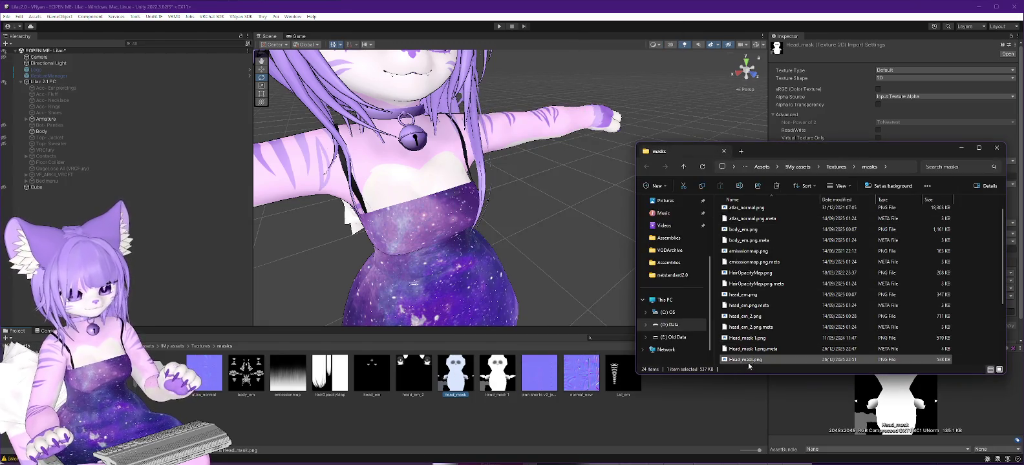
pyautogui.moveTo(744, 360)
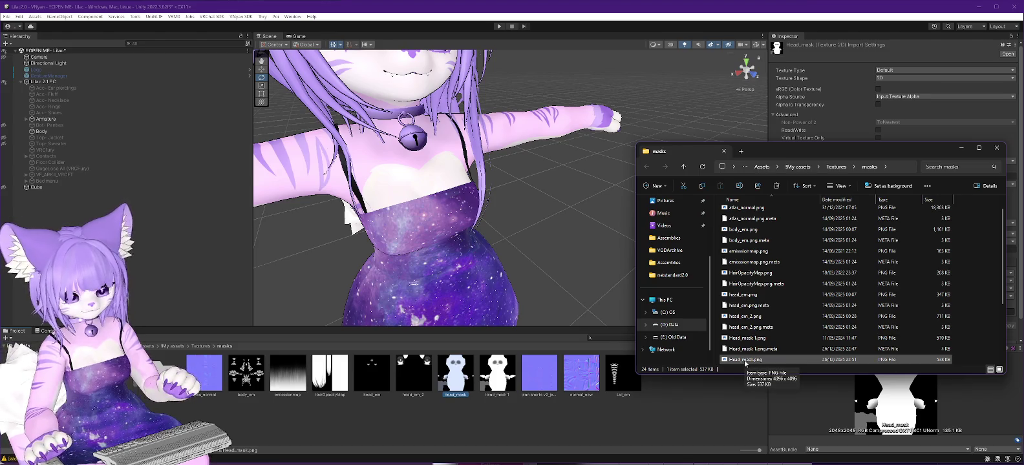
pyautogui.rightClick(744, 361)
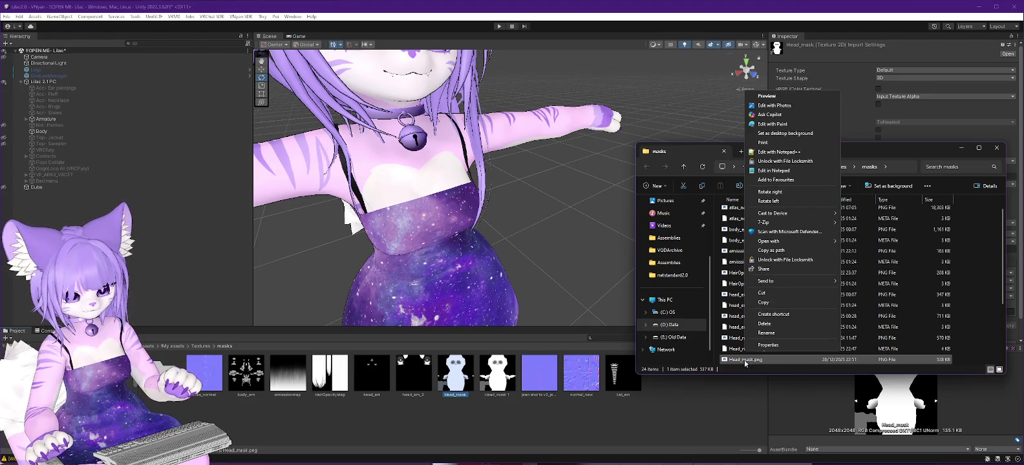
pyautogui.moveTo(769, 240)
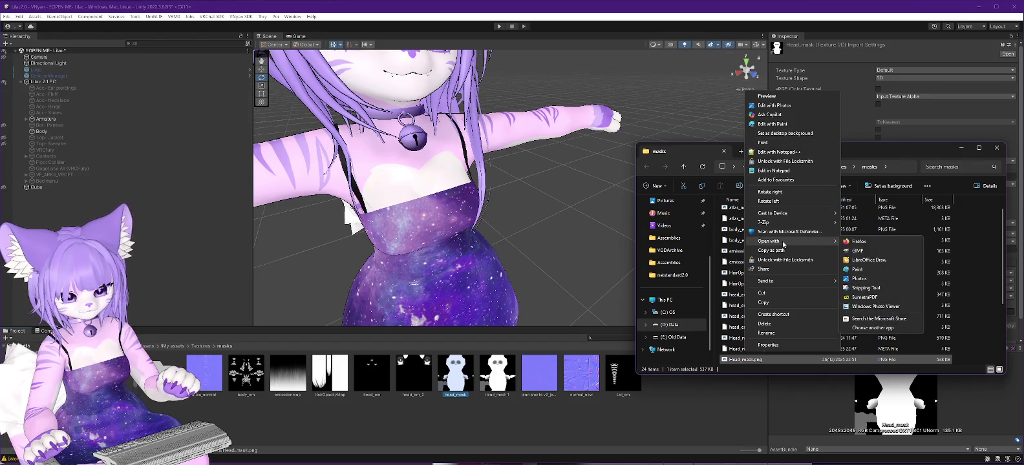
pyautogui.click(854, 249)
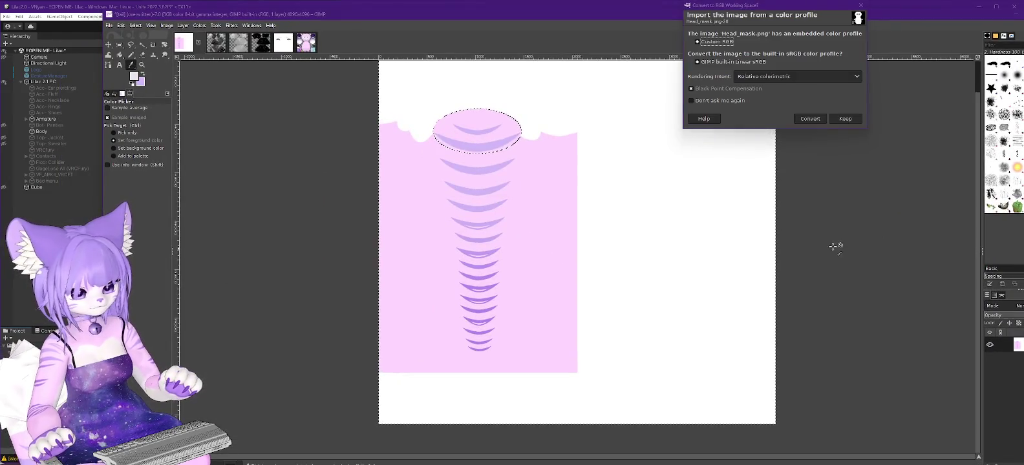
pyautogui.click(841, 118)
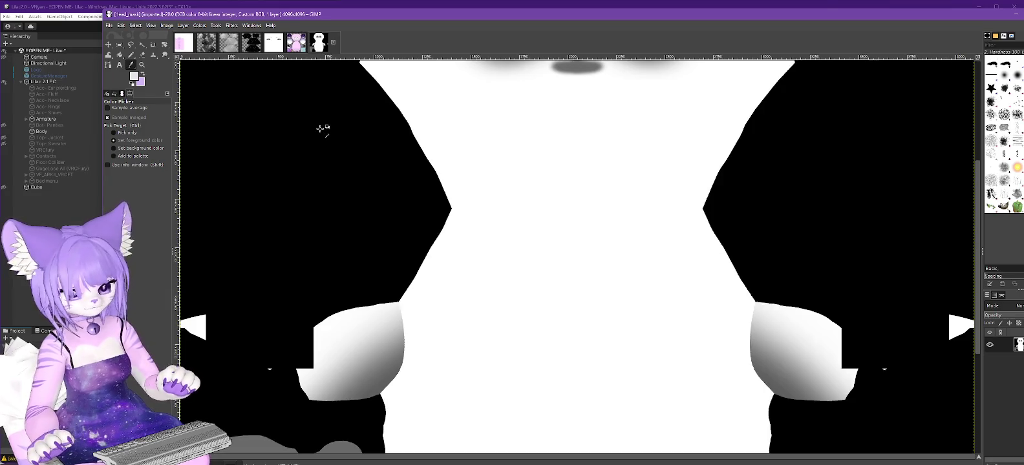
# Step: Switch to the Face texture in GIMP and zoom in close on the mouth
pyautogui.moveTo(982, 199); pyautogui.dragTo(969, 329)
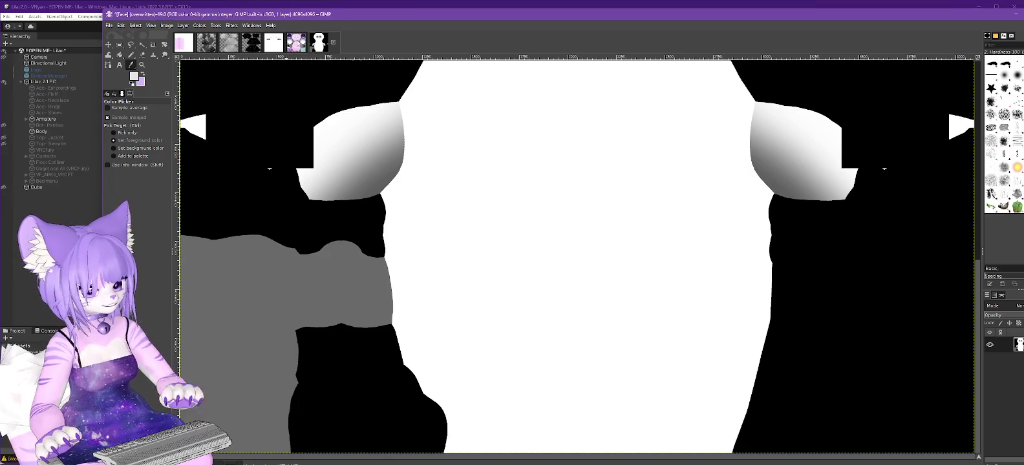
pyautogui.click(296, 42)
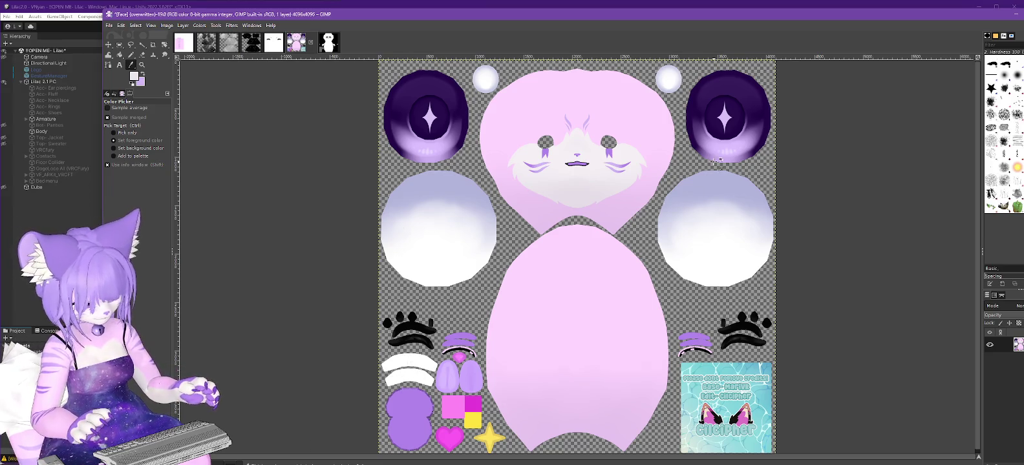
pyautogui.keyDown('ctrl'); pyautogui.scroll(2, 666, 218); pyautogui.keyUp('ctrl')
pyautogui.keyDown('ctrl'); pyautogui.scroll(4, 715, 164); pyautogui.keyUp('ctrl')
pyautogui.keyDown('ctrl'); pyautogui.scroll(1, 715, 162); pyautogui.keyUp('ctrl')
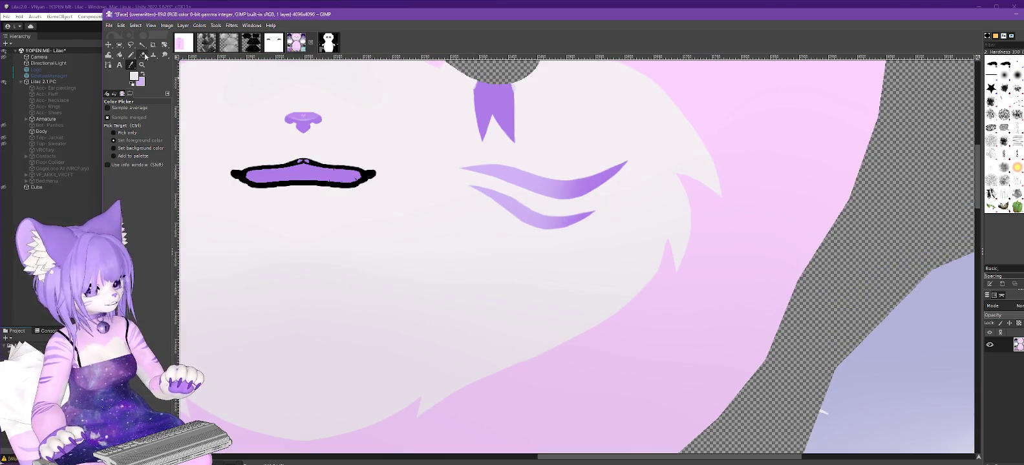
pyautogui.click(142, 47)
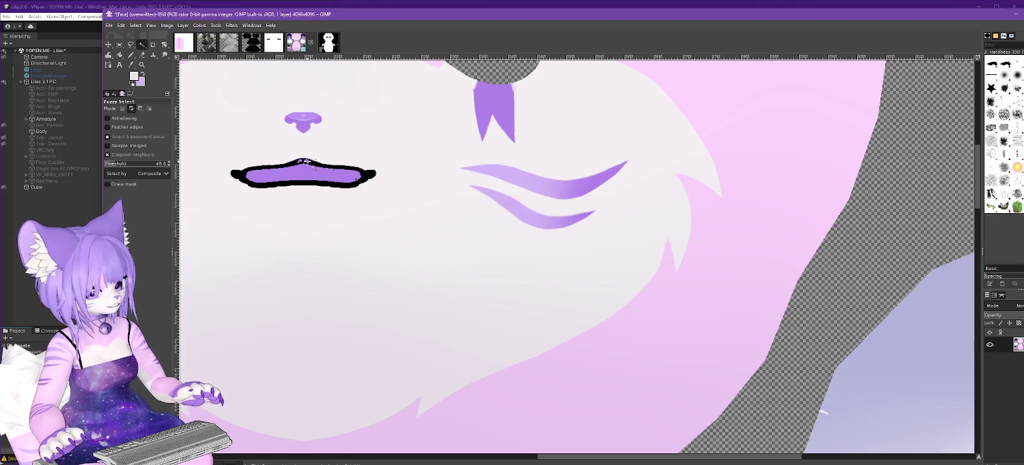
# Step: Grow the current selection on the mouth's purple mark slightly
pyautogui.click(136, 26)
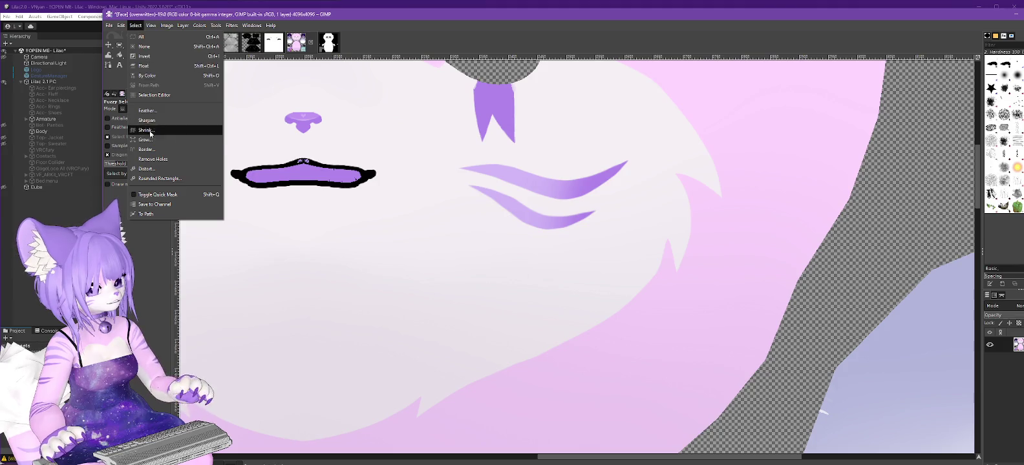
pyautogui.click(149, 139)
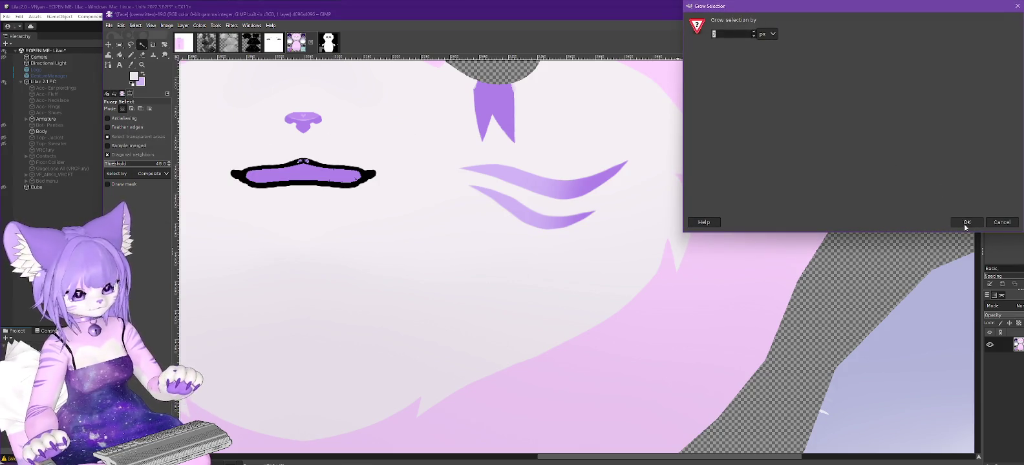
pyautogui.click(967, 222)
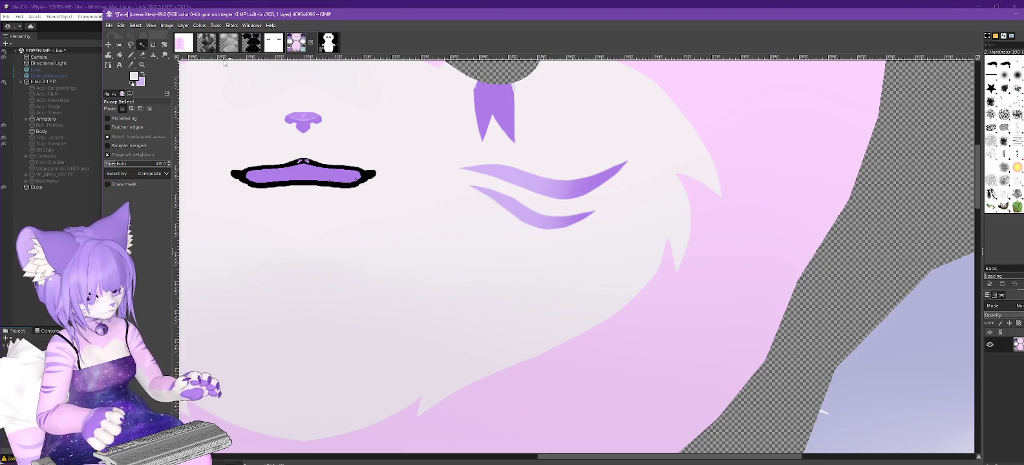
pyautogui.keyDown('ctrl'); pyautogui.scroll(1, 304, 94); pyautogui.keyUp('ctrl')
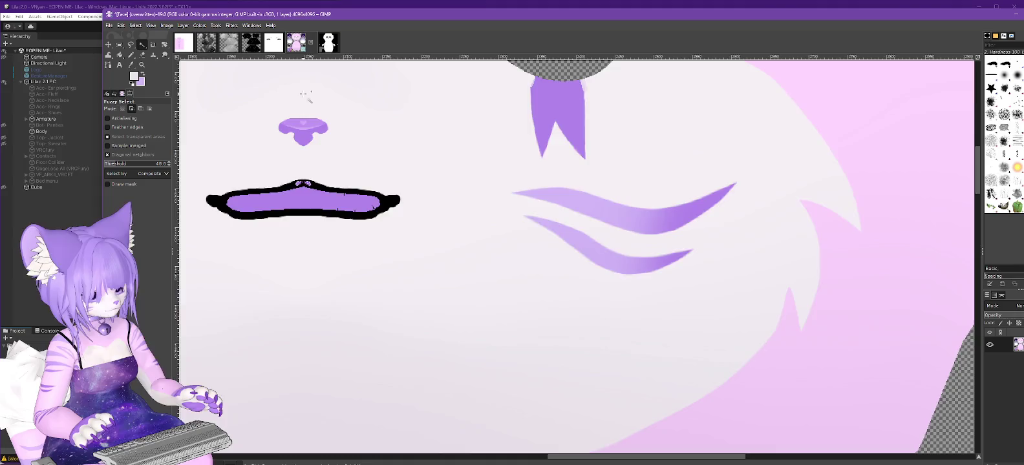
pyautogui.keyDown('ctrl'); pyautogui.scroll(2, 303, 95); pyautogui.keyUp('ctrl')
# Step: Raise the fuzzy select threshold and grow the selection around the purple mark again
pyautogui.click(136, 27)
pyautogui.click(147, 154)
pyautogui.moveTo(141, 165); pyautogui.dragTo(153, 165)
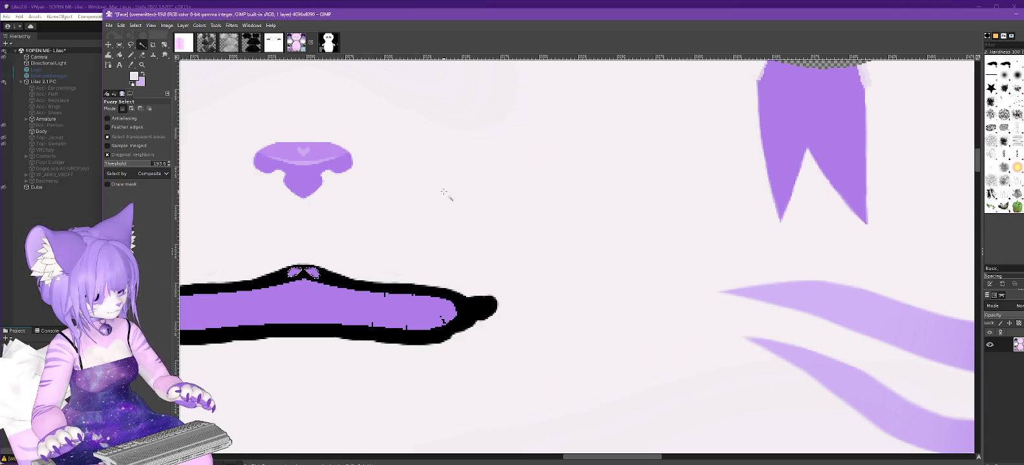
pyautogui.click(136, 25)
pyautogui.click(158, 141)
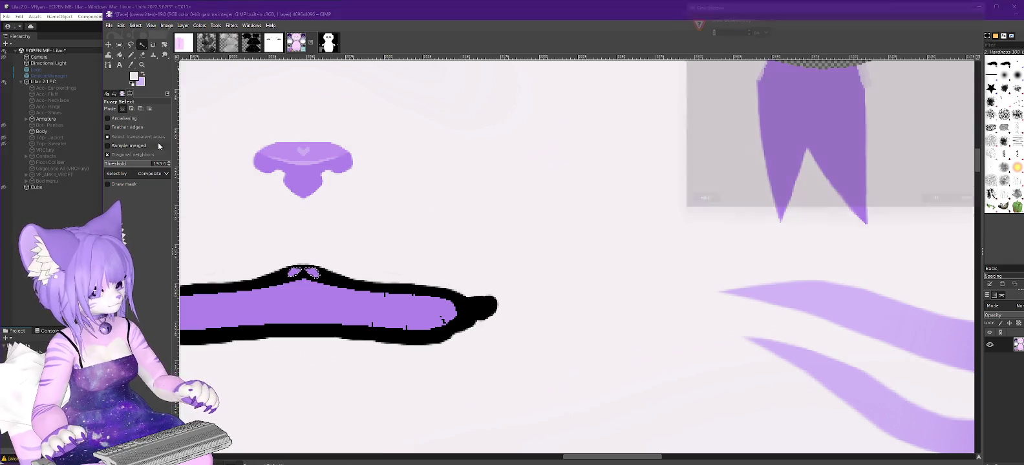
pyautogui.click(967, 222)
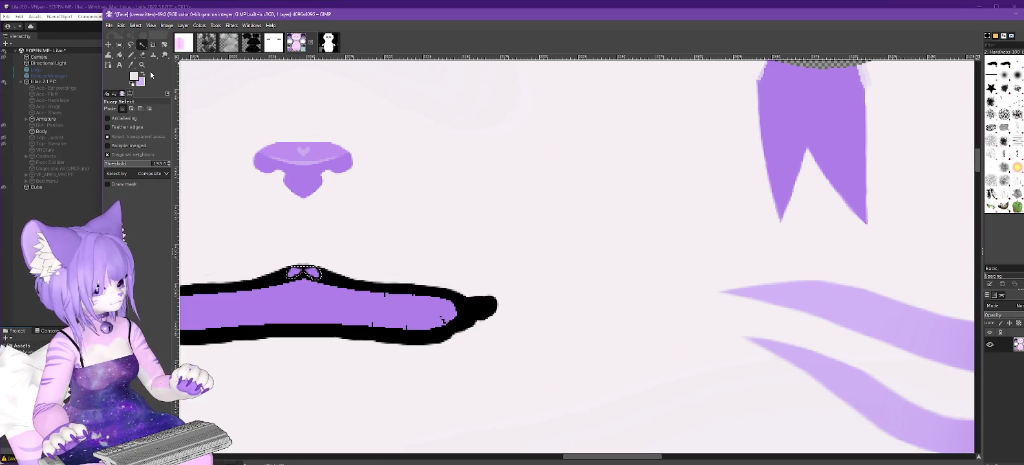
pyautogui.click(134, 76)
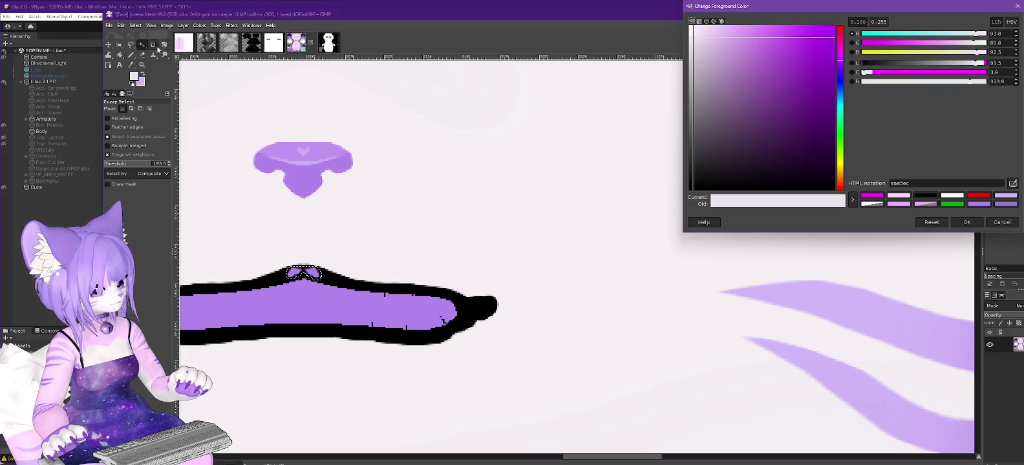
# Step: Sample black from the mouth outline as the pencil colour for touching up
pyautogui.click(132, 65)
pyautogui.click(132, 65)
pyautogui.click(275, 279)
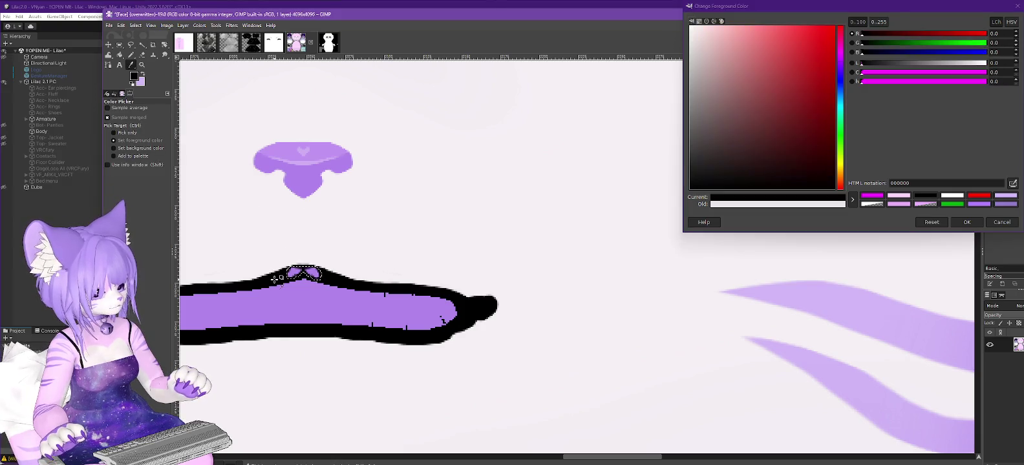
pyautogui.click(967, 222)
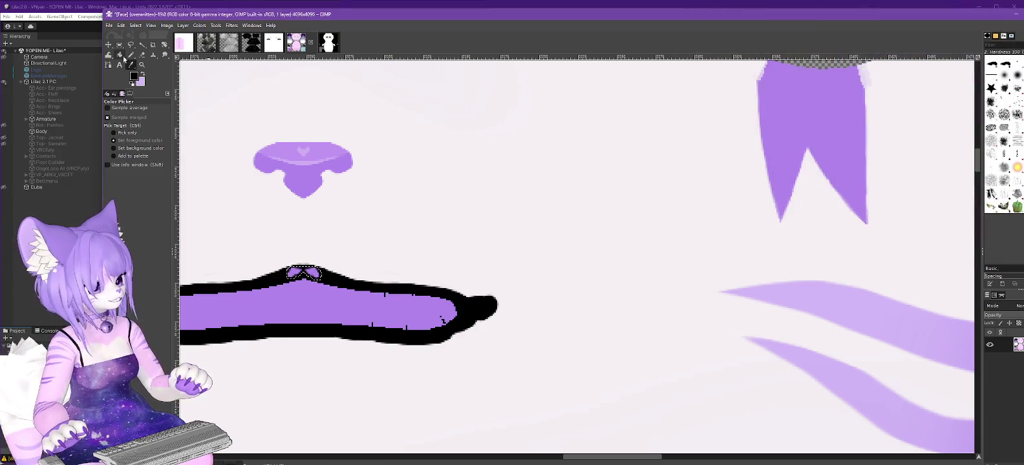
pyautogui.click(131, 54)
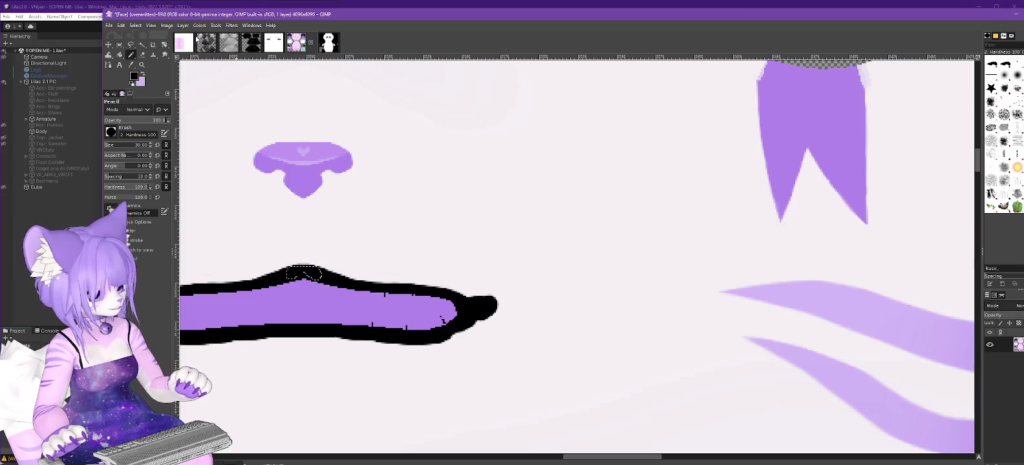
pyautogui.click(135, 25)
pyautogui.click(146, 47)
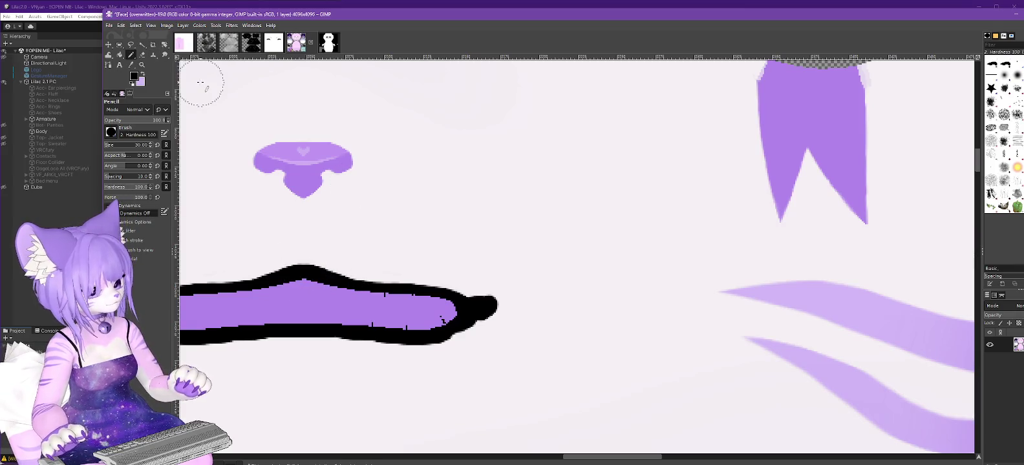
pyautogui.keyDown('ctrl'); pyautogui.scroll(-1, 201, 82); pyautogui.keyUp('ctrl')
pyautogui.keyDown('ctrl'); pyautogui.scroll(-1, 200, 82); pyautogui.keyUp('ctrl')
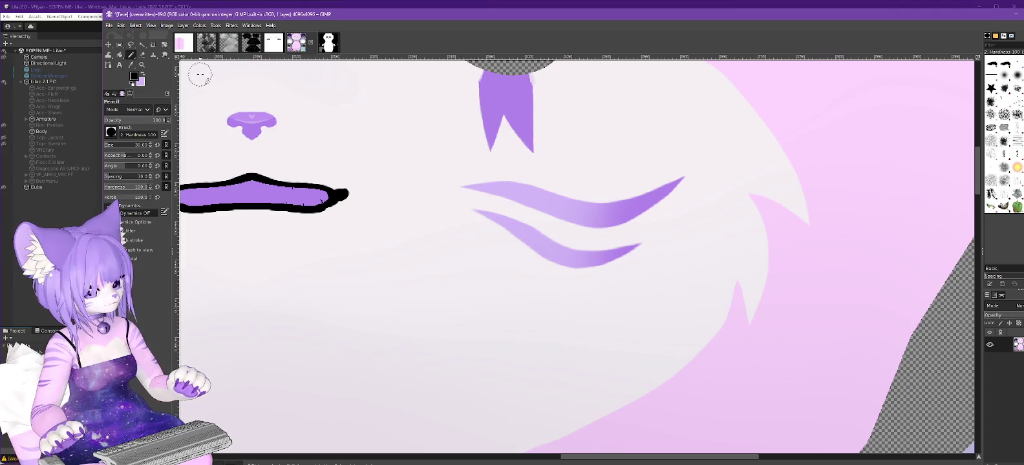
pyautogui.keyDown('ctrl'); pyautogui.scroll(2, 201, 72); pyautogui.keyUp('ctrl')
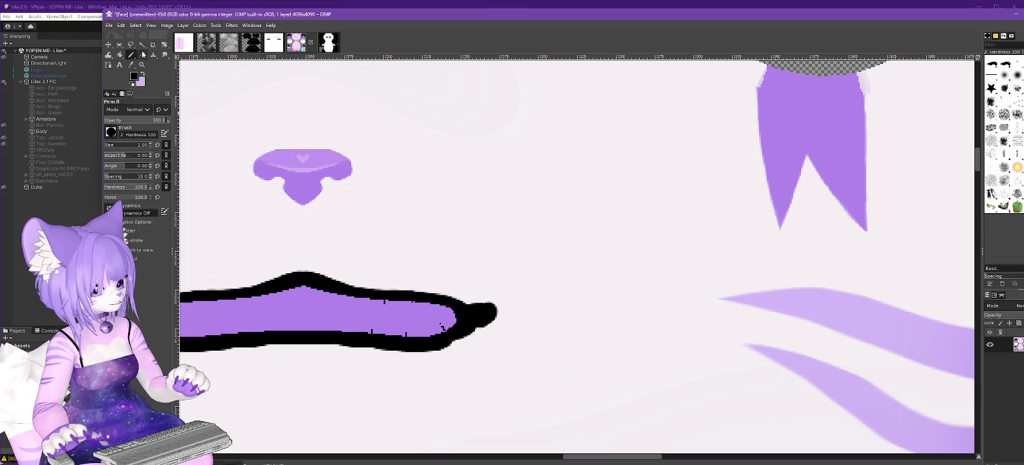
# Step: Sample the mouth's purple and pencil over the lilac mouth stroke
pyautogui.click(132, 65)
pyautogui.click(356, 321)
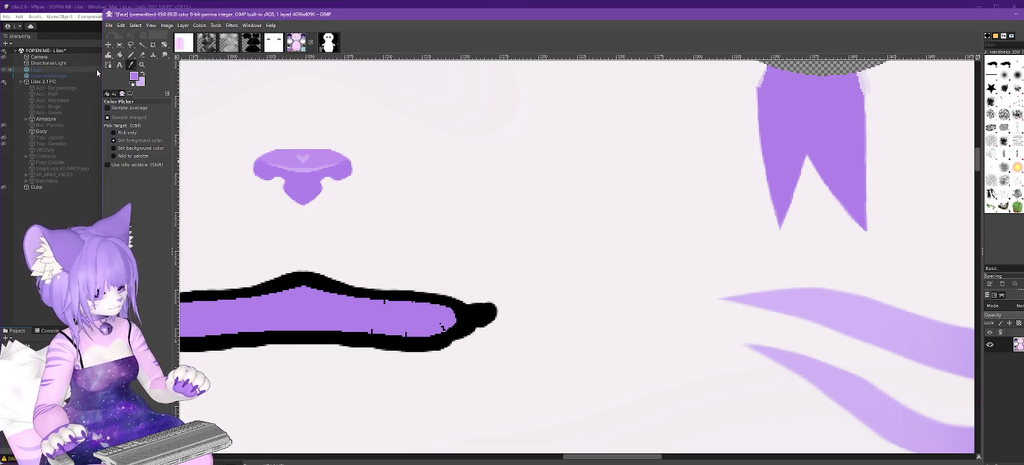
pyautogui.click(131, 55)
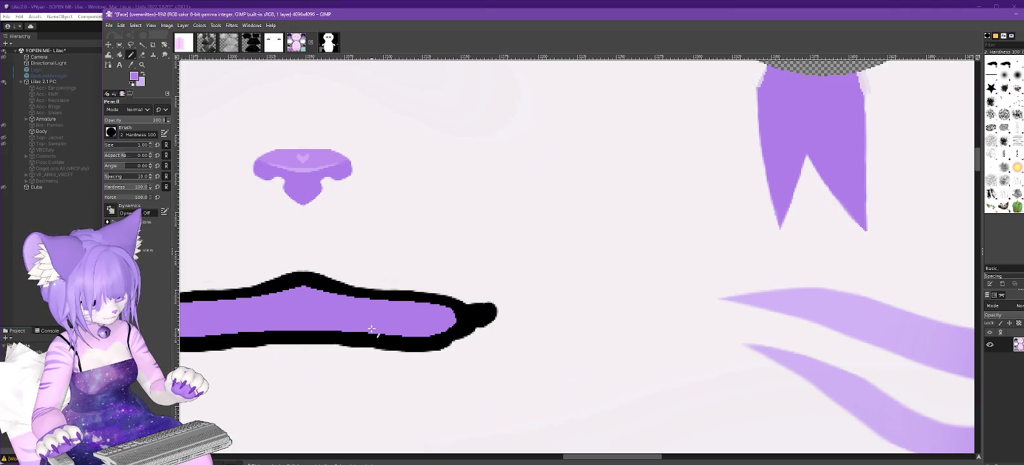
pyautogui.moveTo(620, 461)
pyautogui.mouseDown()
pyautogui.moveTo(687, 460)
pyautogui.moveTo(587, 461)
pyautogui.mouseUp()
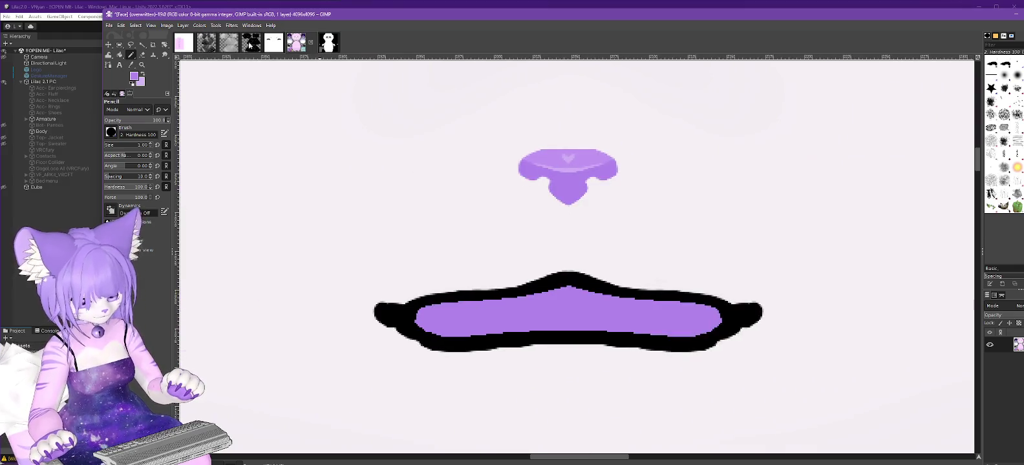
pyautogui.click(121, 25)
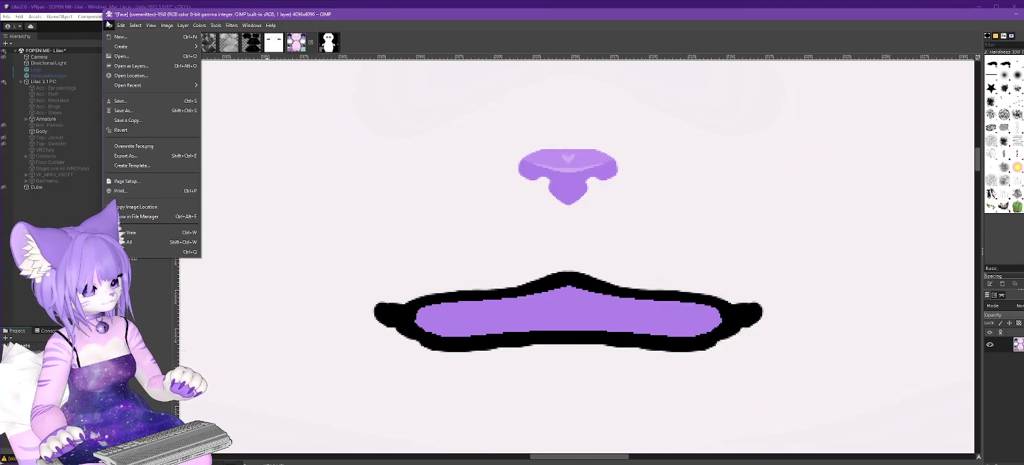
# Step: Overwrite Face.png with the edited texture and let Unity reimport it
pyautogui.click(347, 110)
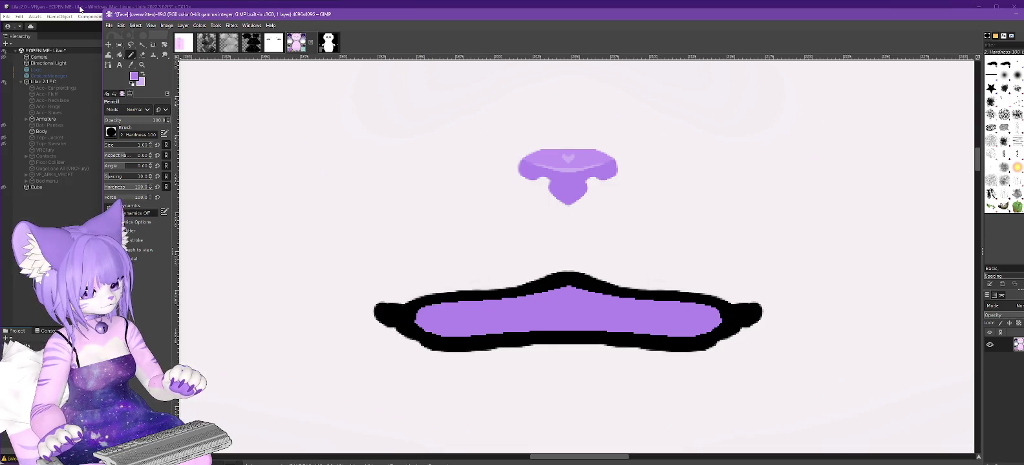
pyautogui.click(80, 9)
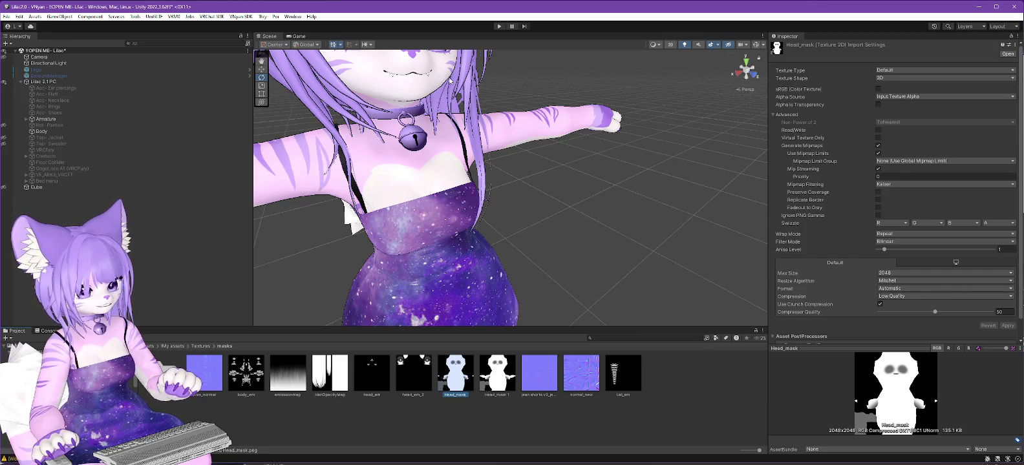
pyautogui.hotkey('alt', 'Tab')
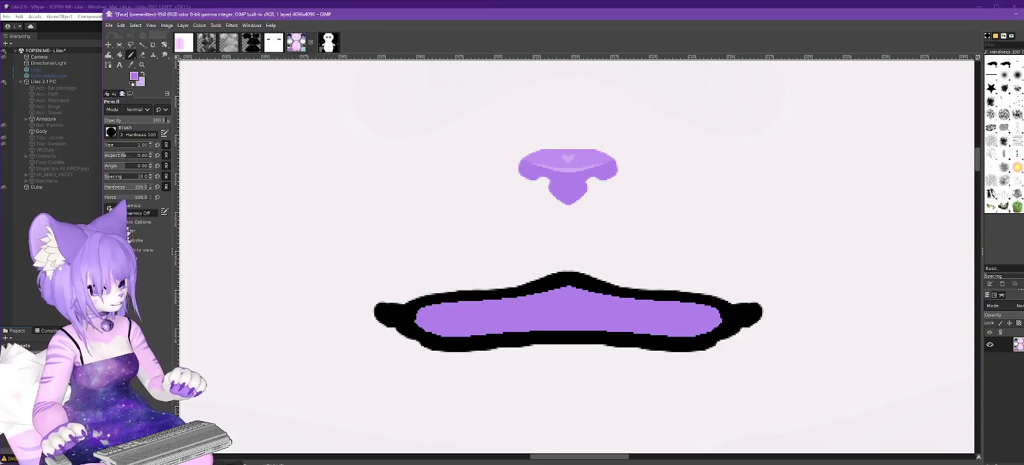
pyautogui.keyDown('ctrl'); pyautogui.scroll(-2, 341, 66); pyautogui.keyUp('ctrl')
pyautogui.keyDown('ctrl'); pyautogui.scroll(-3, 342, 66); pyautogui.keyUp('ctrl')
pyautogui.keyDown('ctrl'); pyautogui.scroll(-2, 341, 66); pyautogui.keyUp('ctrl')
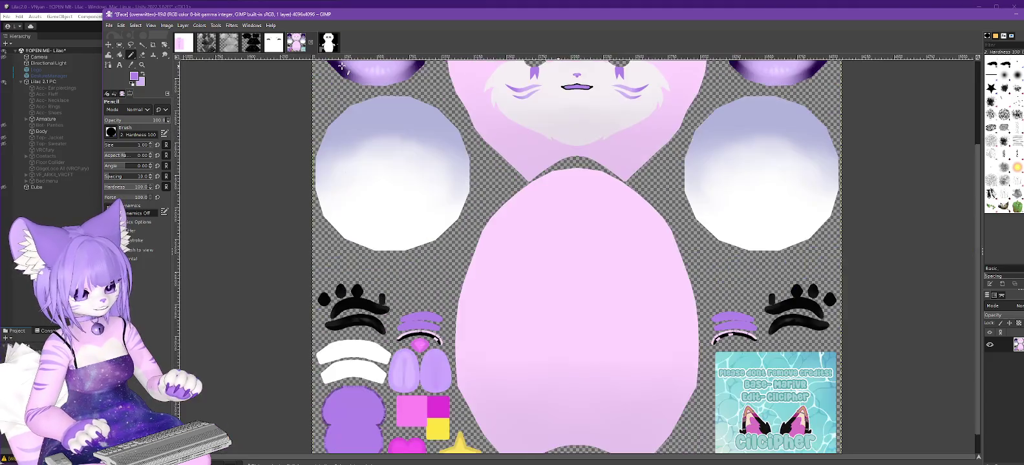
# Step: Zoom out until the whole Head_mask image fits in view
pyautogui.keyDown('ctrl'); pyautogui.scroll(-1, 341, 66); pyautogui.keyUp('ctrl')
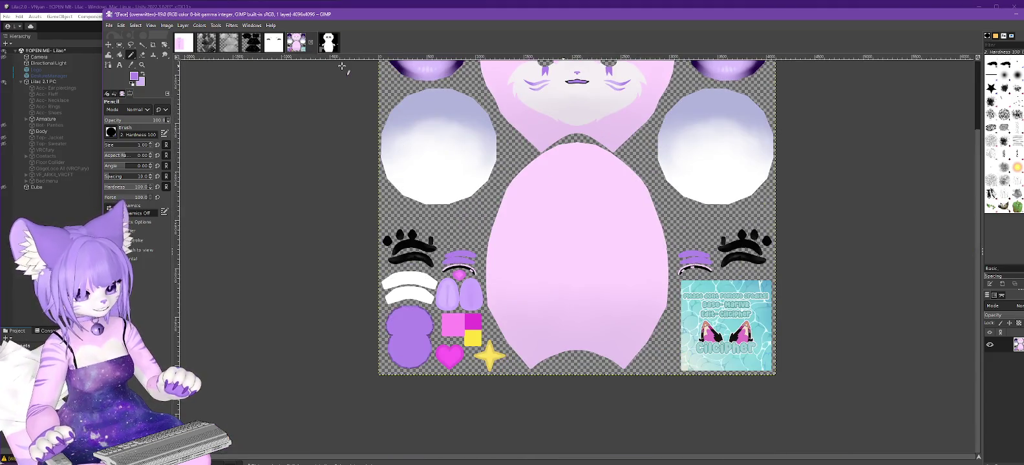
pyautogui.moveTo(977, 273); pyautogui.dragTo(993, 224)
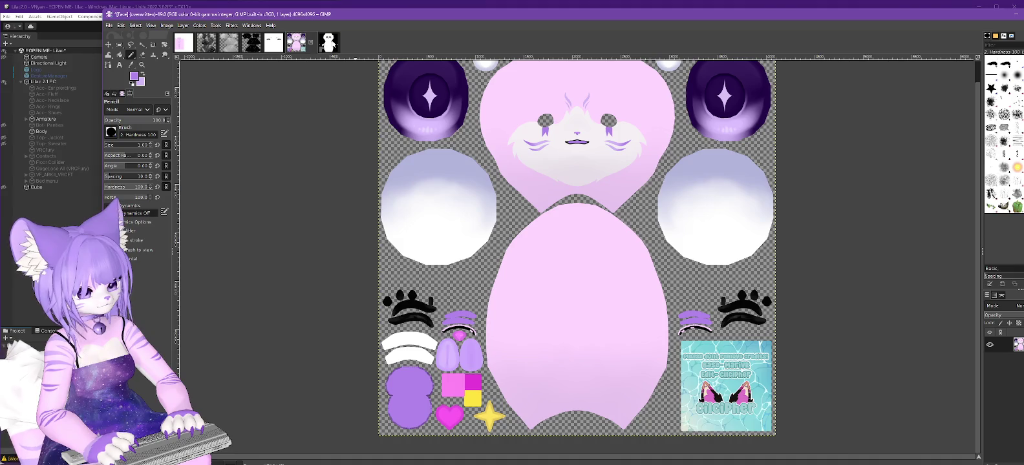
pyautogui.click(328, 42)
pyautogui.press('-')
pyautogui.press('-')
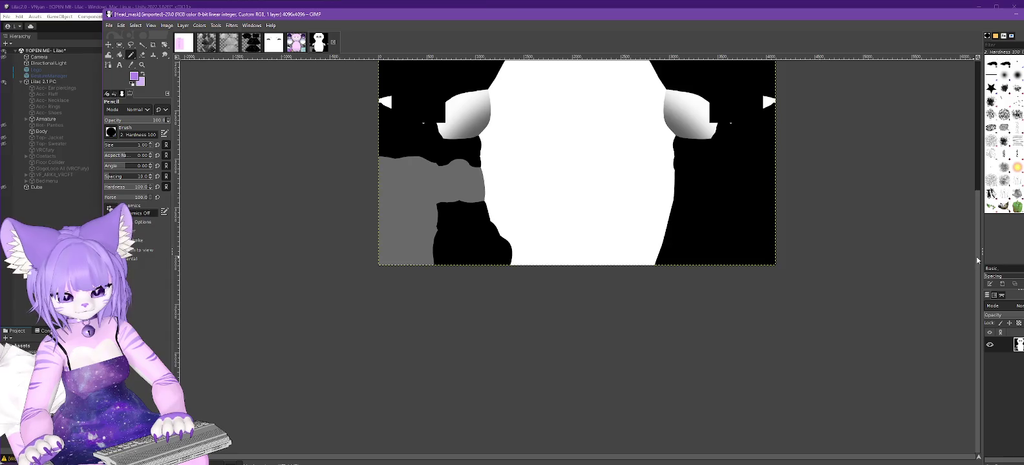
pyautogui.moveTo(977, 260); pyautogui.dragTo(974, 88)
pyautogui.press('-')
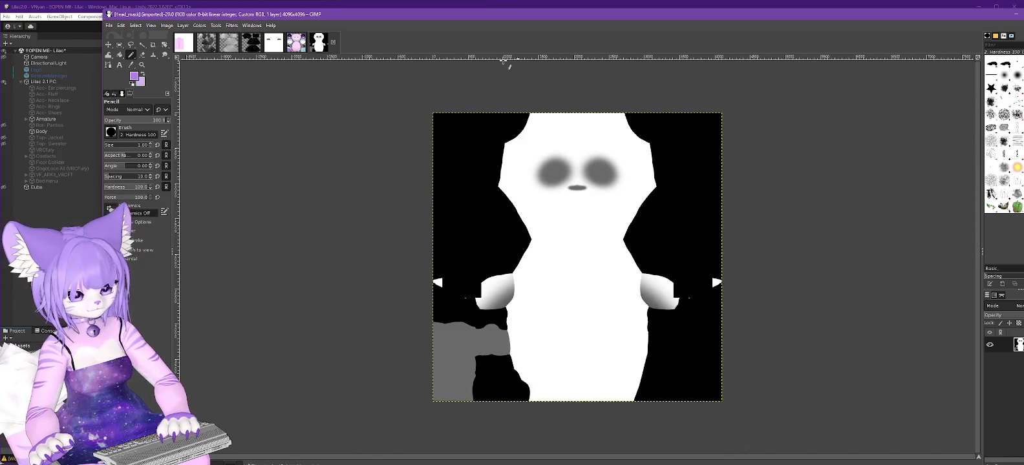
# Step: Compare the face texture against the Head_mask image by flipping between them
pyautogui.click(297, 42)
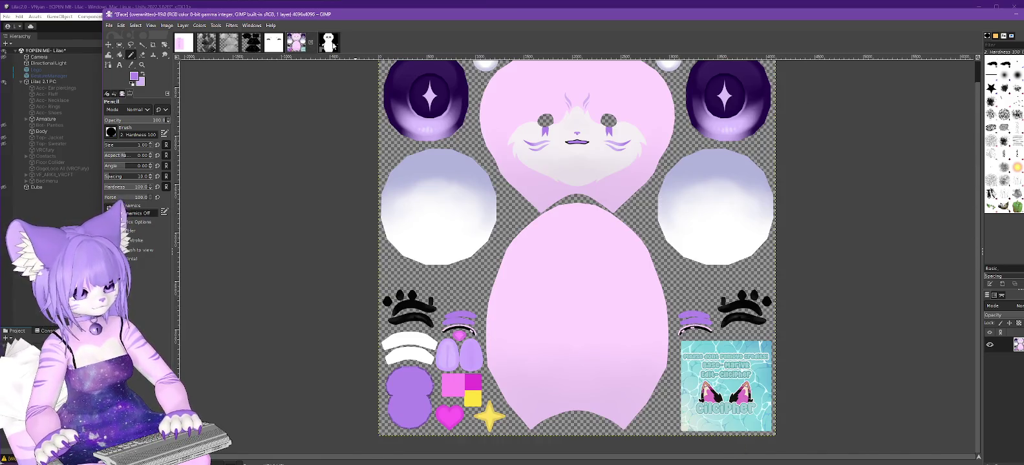
pyautogui.moveTo(977, 274); pyautogui.dragTo(973, 196)
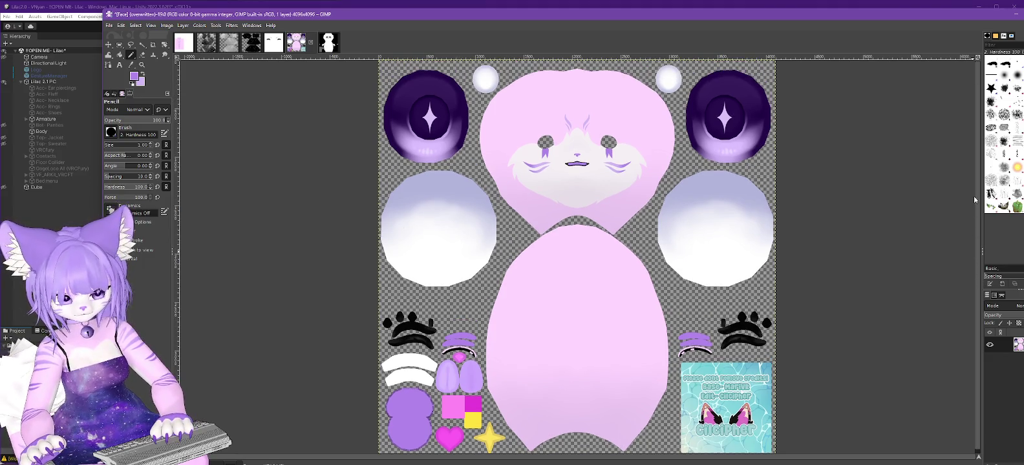
pyautogui.click(328, 43)
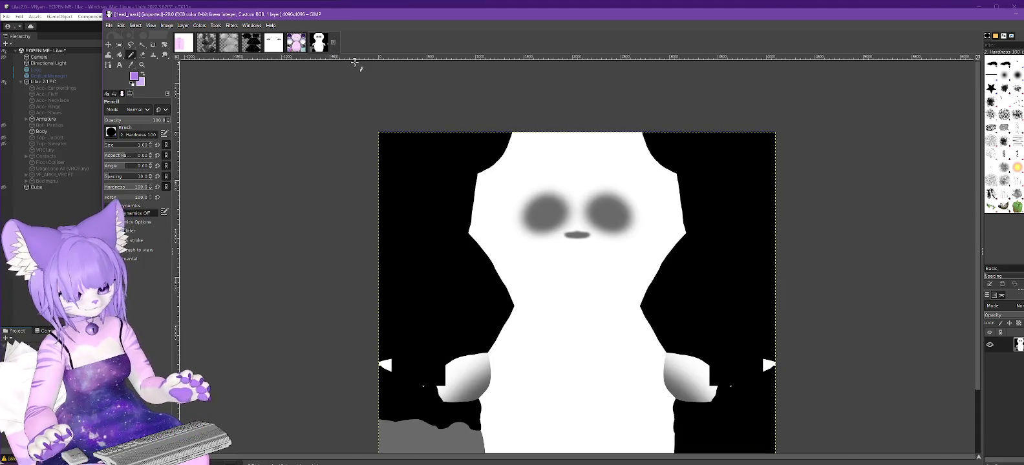
pyautogui.moveTo(977, 150); pyautogui.dragTo(988, 266)
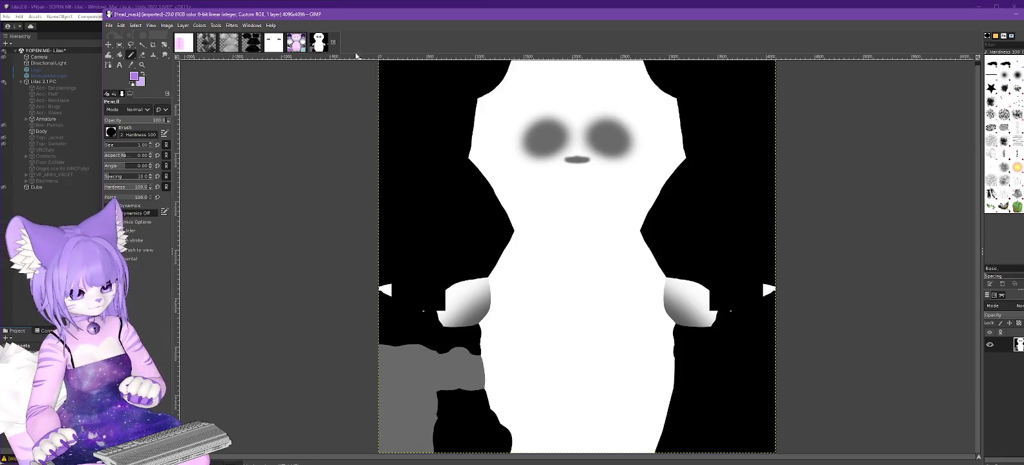
pyautogui.click(302, 44)
pyautogui.click(328, 42)
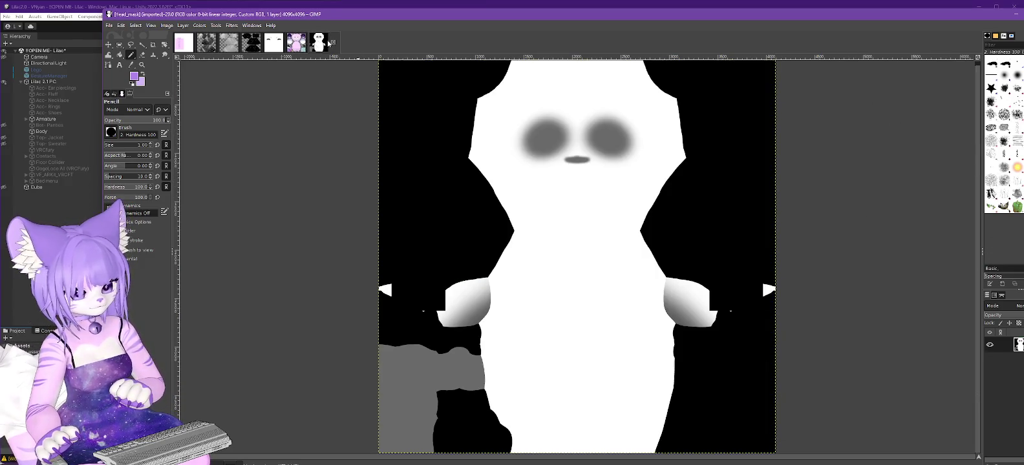
pyautogui.click(297, 47)
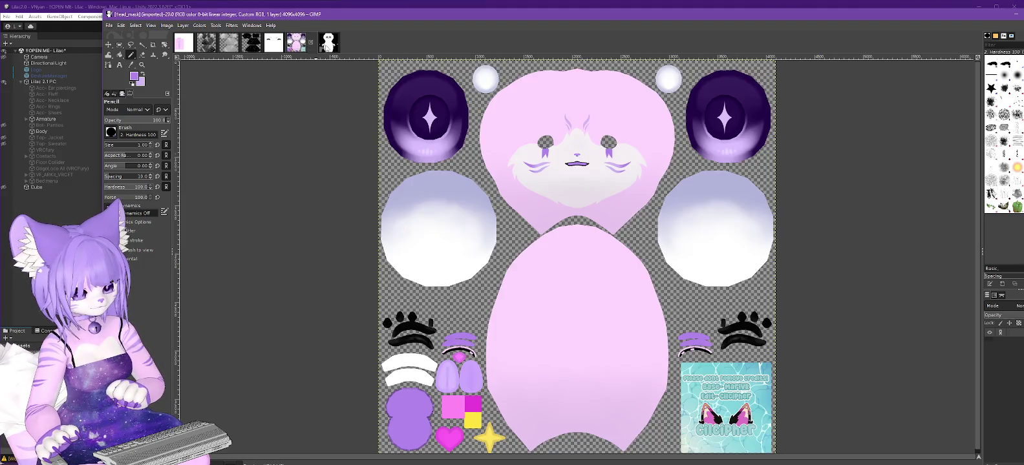
pyautogui.click(326, 47)
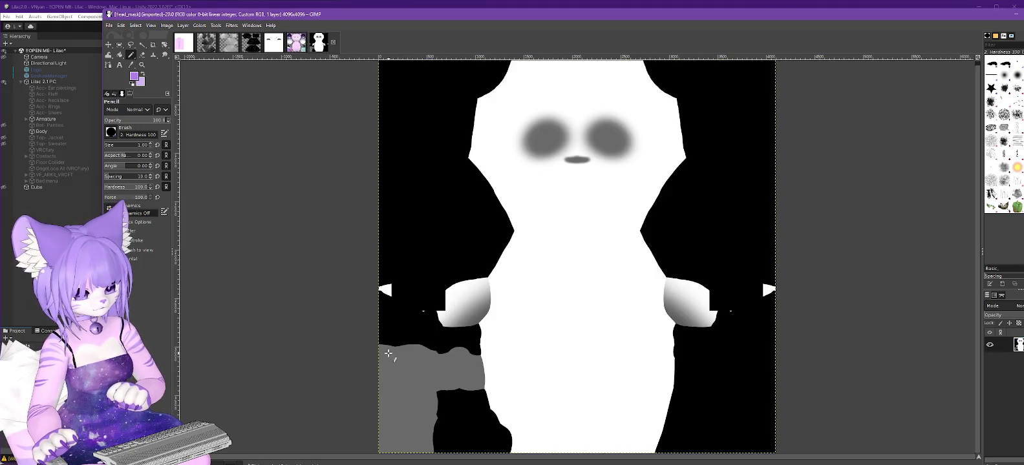
pyautogui.click(296, 46)
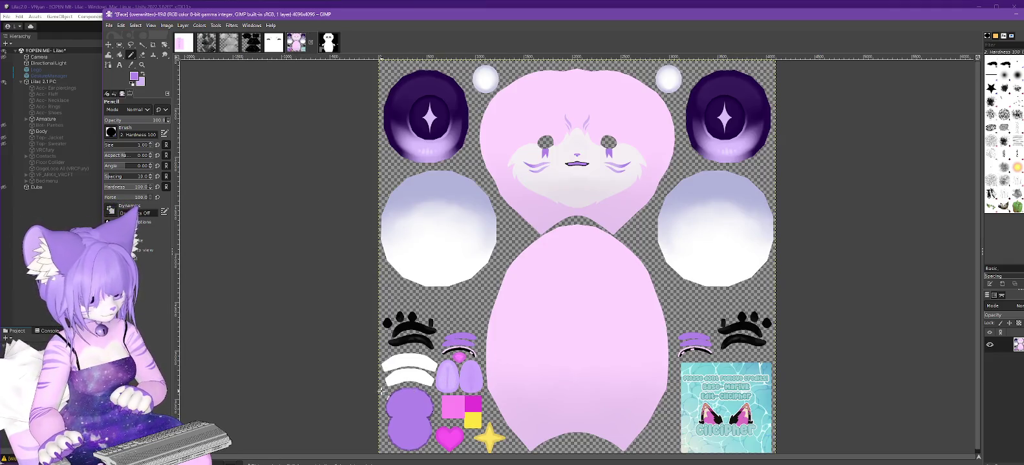
# Step: Enlarge the GIMP window and bring the Head_mask image to the front
pyautogui.moveTo(388, 18); pyautogui.dragTo(381, 11)
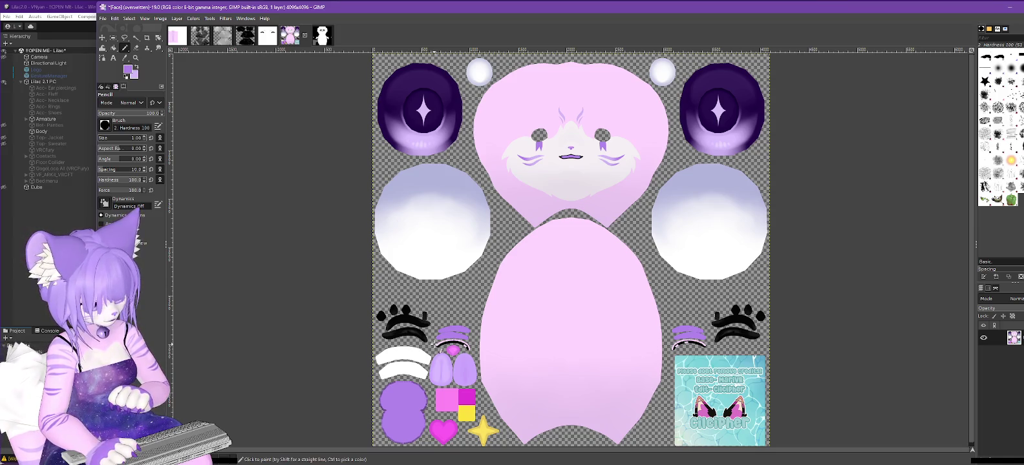
pyautogui.click(322, 35)
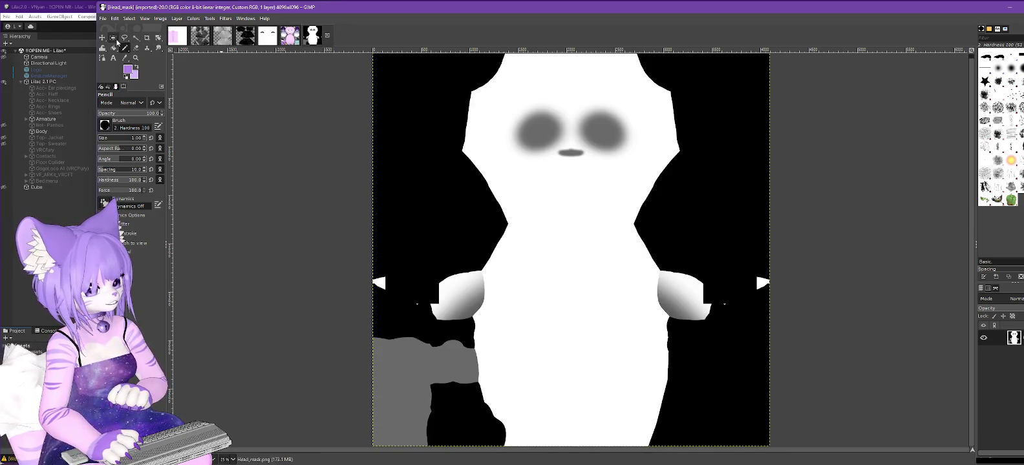
pyautogui.click(113, 38)
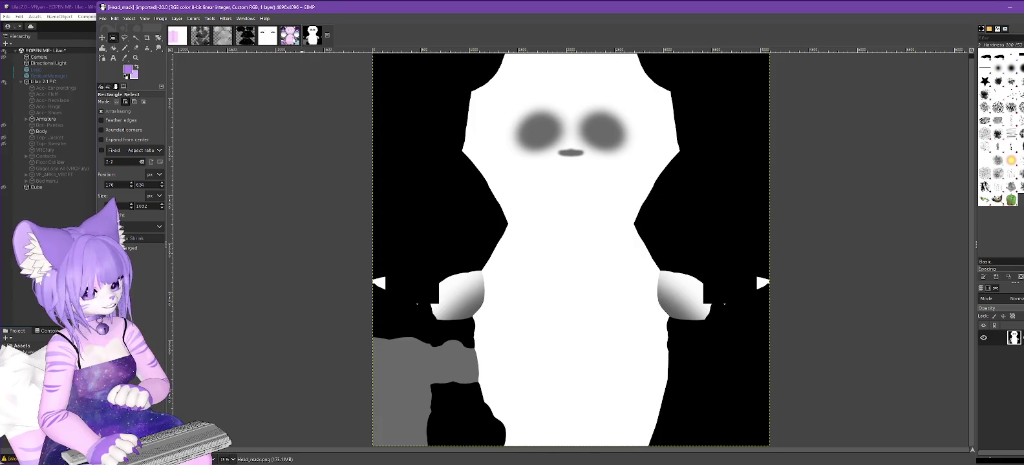
# Step: Draw a rectangle selection over the head mask's lower-left grey patch, matched to the face texture
pyautogui.click(289, 35)
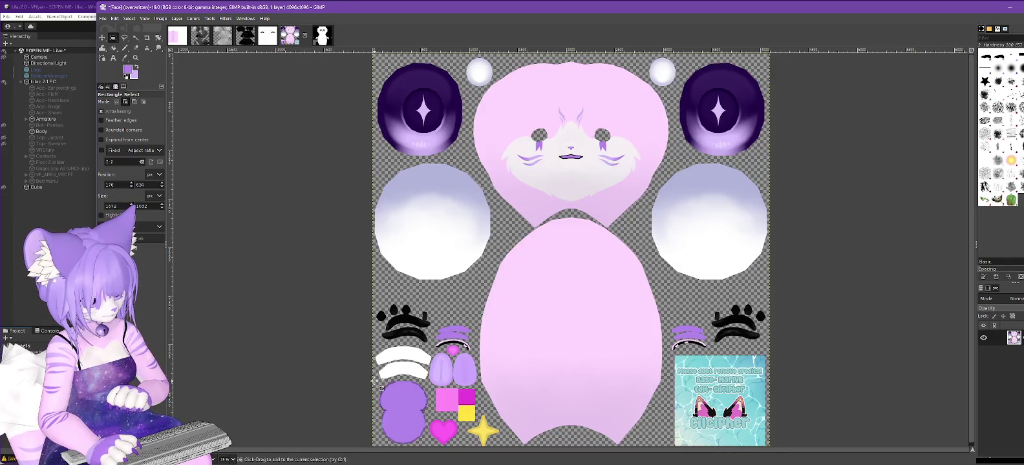
pyautogui.click(322, 35)
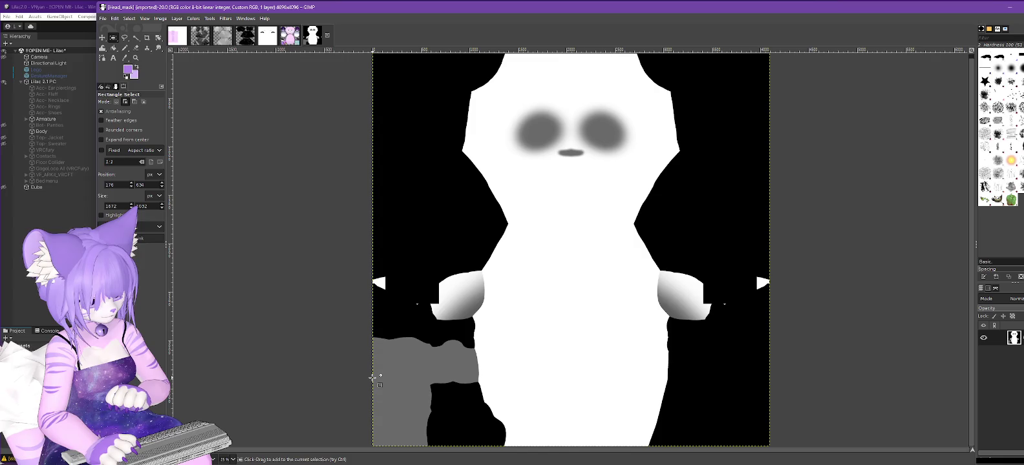
pyautogui.moveTo(373, 377); pyautogui.dragTo(431, 349)
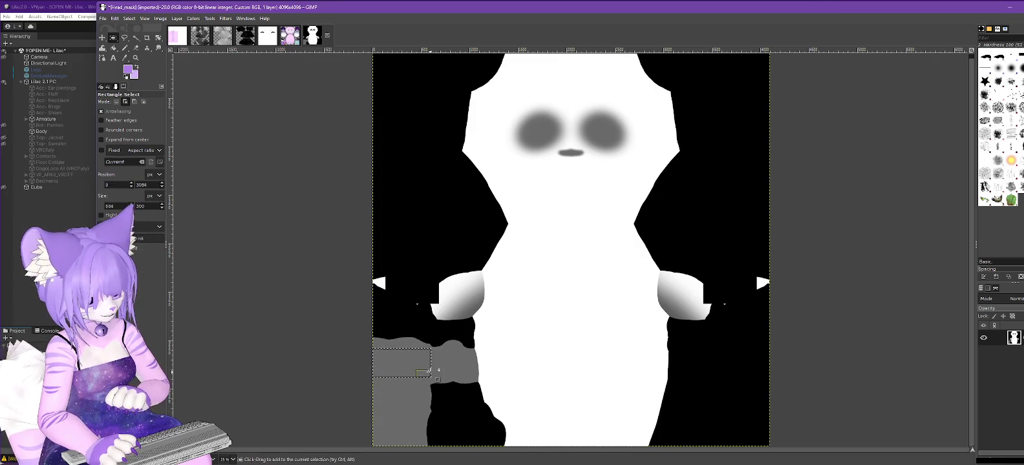
pyautogui.moveTo(424, 356)
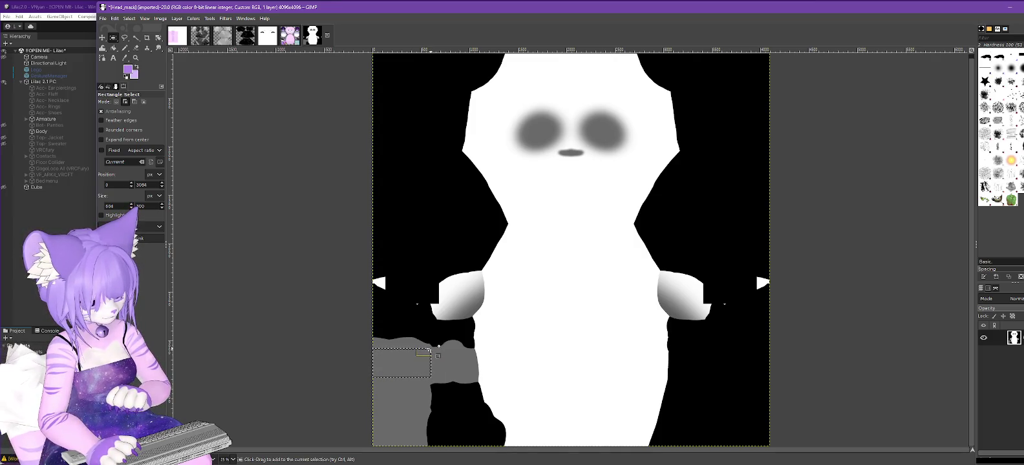
pyautogui.moveTo(431, 347); pyautogui.dragTo(410, 357)
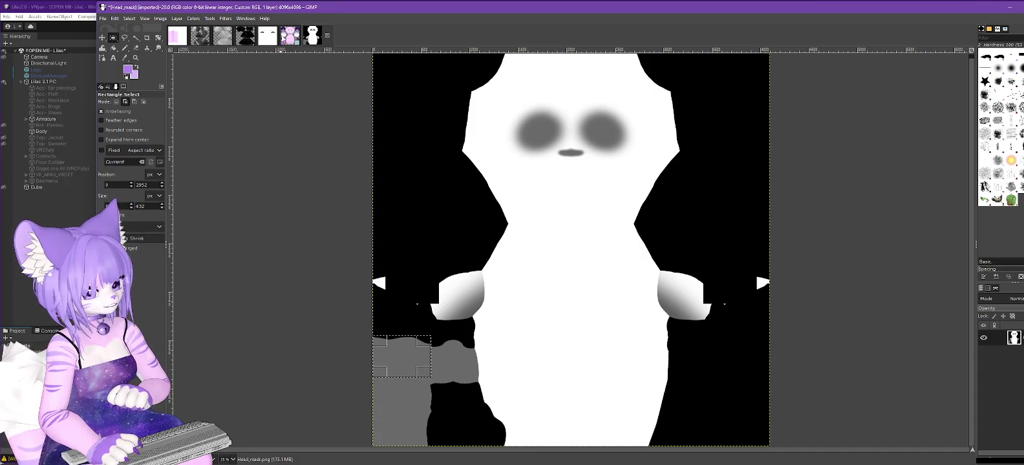
pyautogui.click(293, 37)
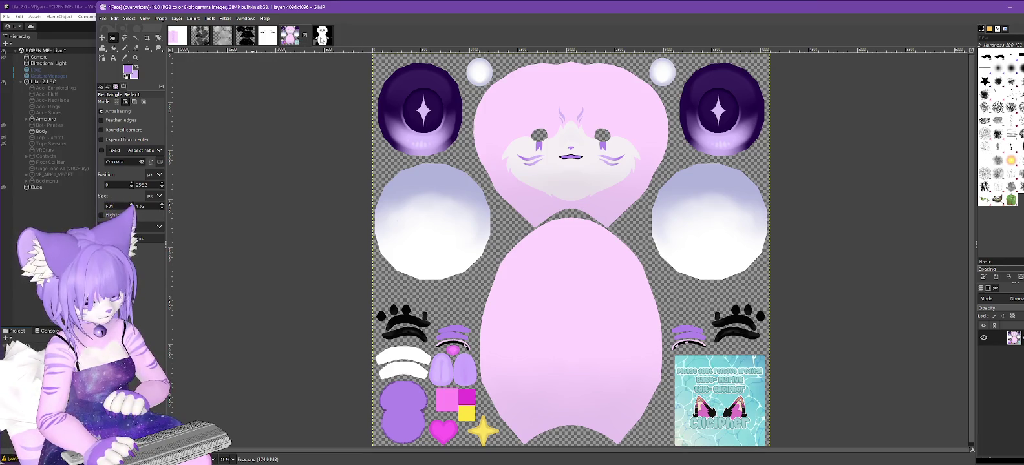
pyautogui.click(321, 38)
pyautogui.click(297, 40)
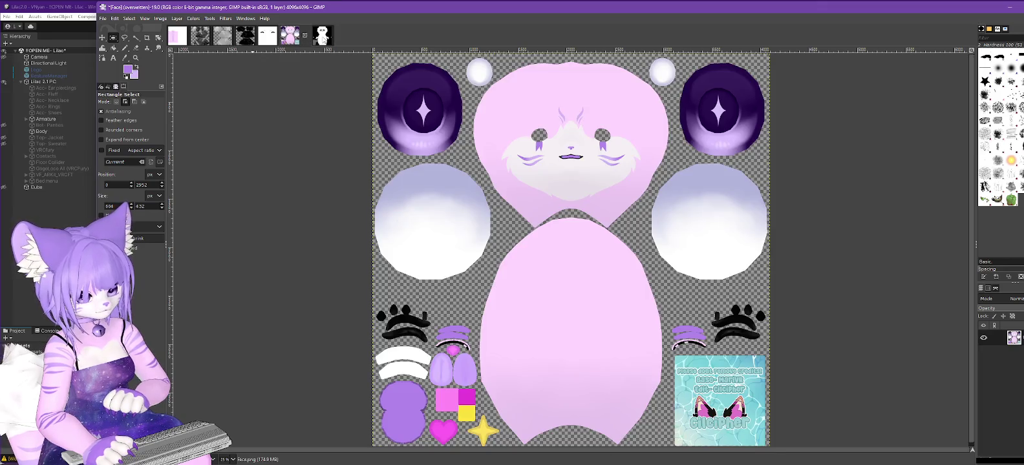
pyautogui.scroll(-1, 298, 41)
pyautogui.click(290, 42)
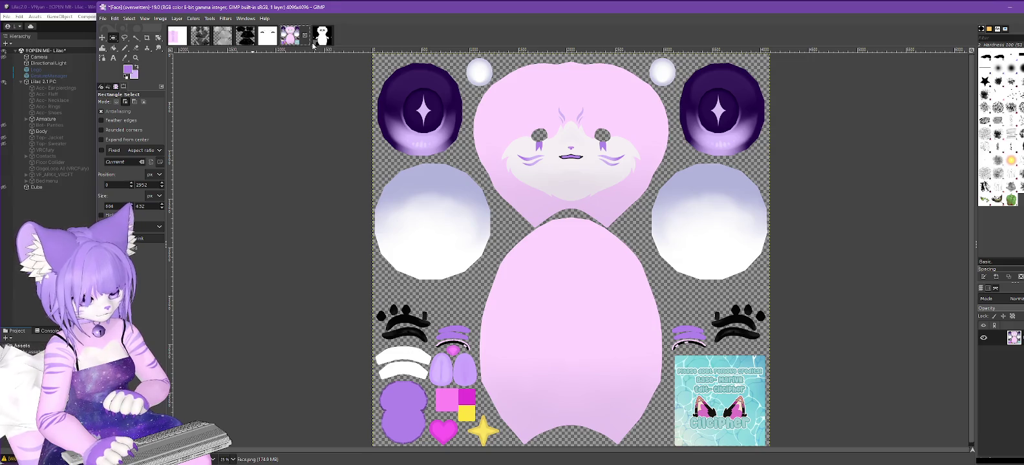
pyautogui.click(323, 37)
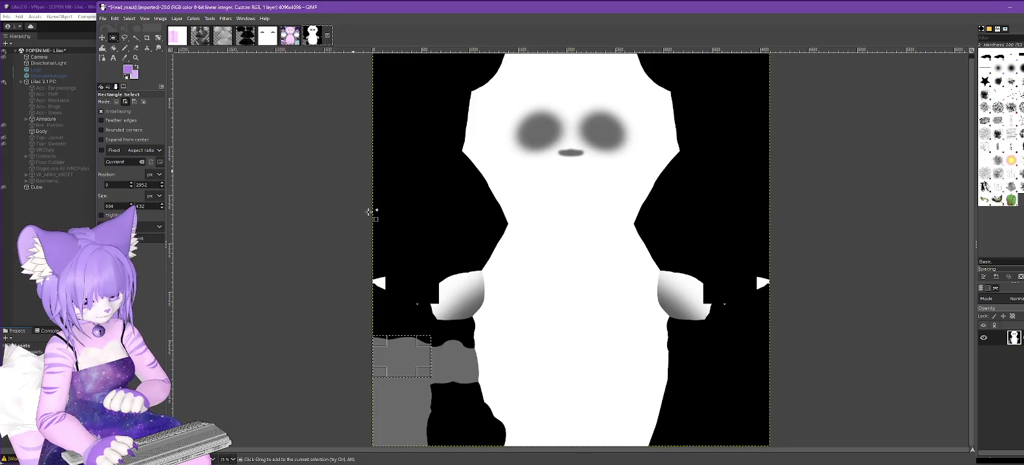
pyautogui.hotkey('ctrl', 'z')
pyautogui.click(404, 351)
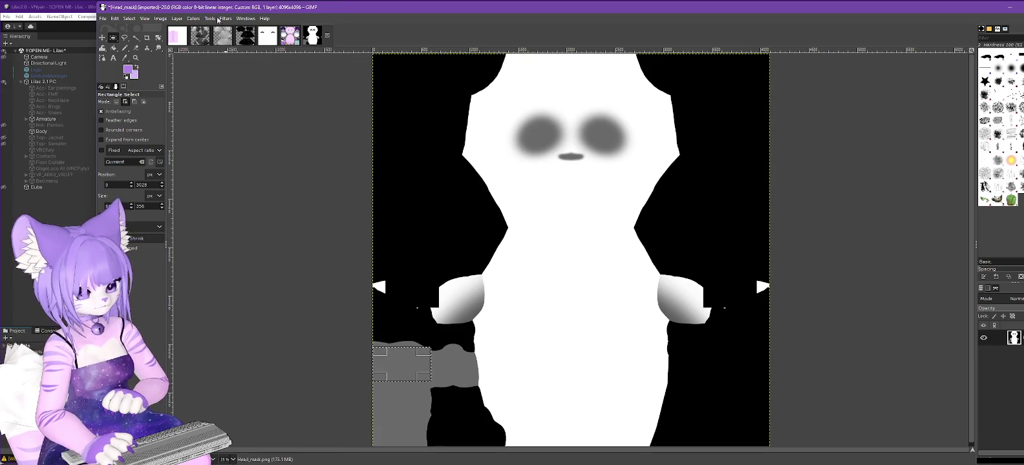
# Step: Adjust the rectangle's right edge to a width of 644 and commit the selection
pyautogui.click(285, 41)
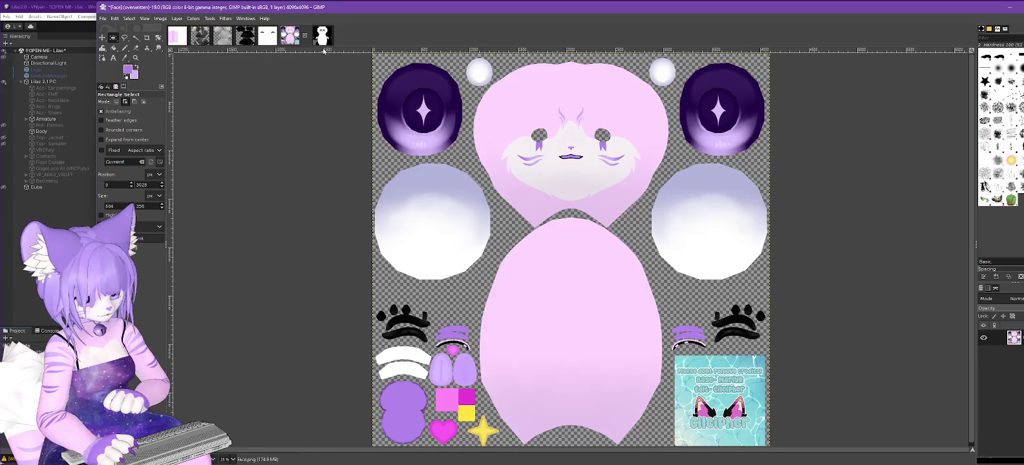
pyautogui.click(321, 37)
pyautogui.click(289, 35)
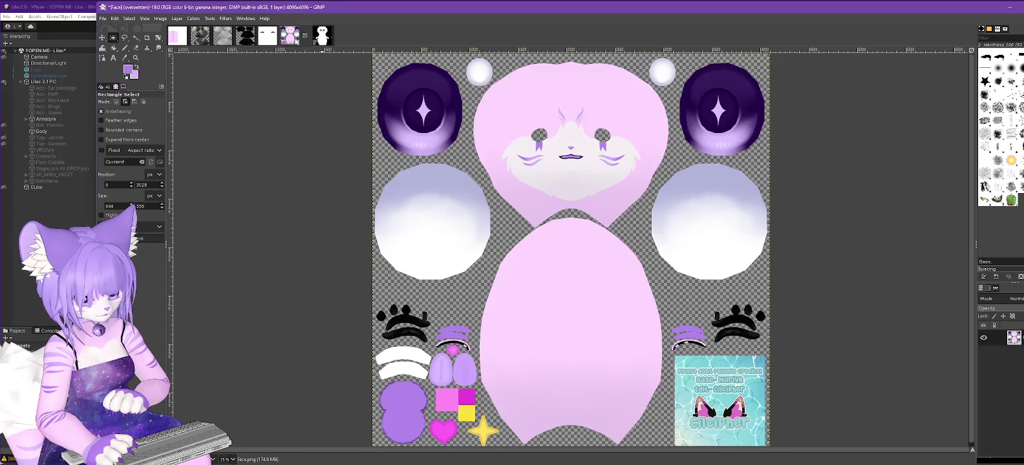
pyautogui.click(321, 36)
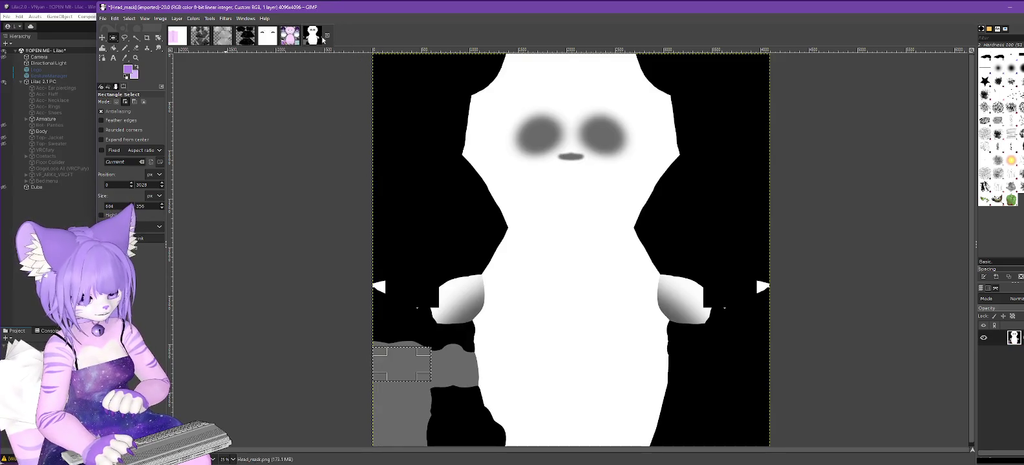
pyautogui.moveTo(426, 364); pyautogui.dragTo(433, 363)
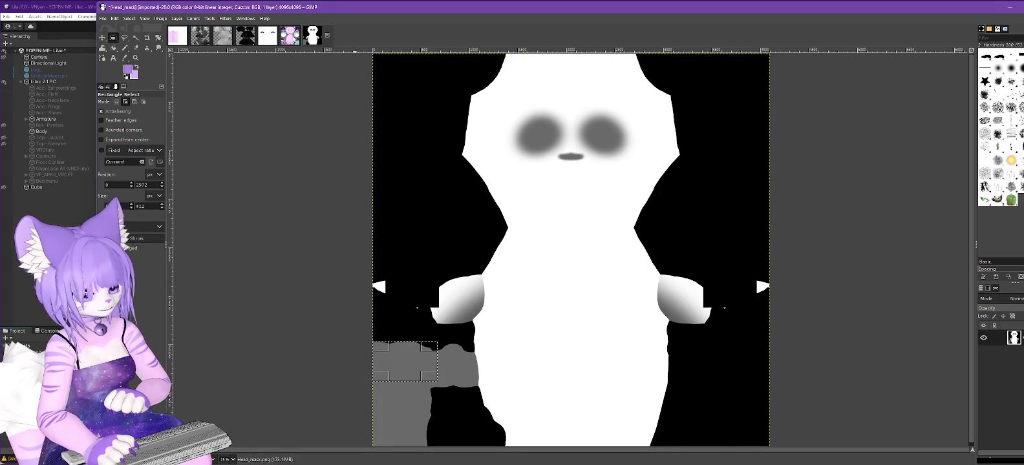
pyautogui.click(290, 36)
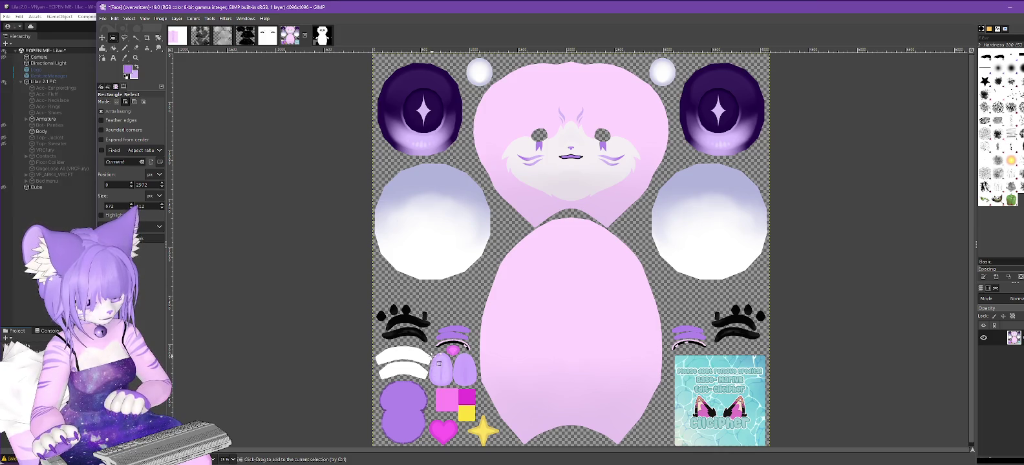
pyautogui.hotkey('alt', '7')
pyautogui.hotkey('ctrl', 'z')
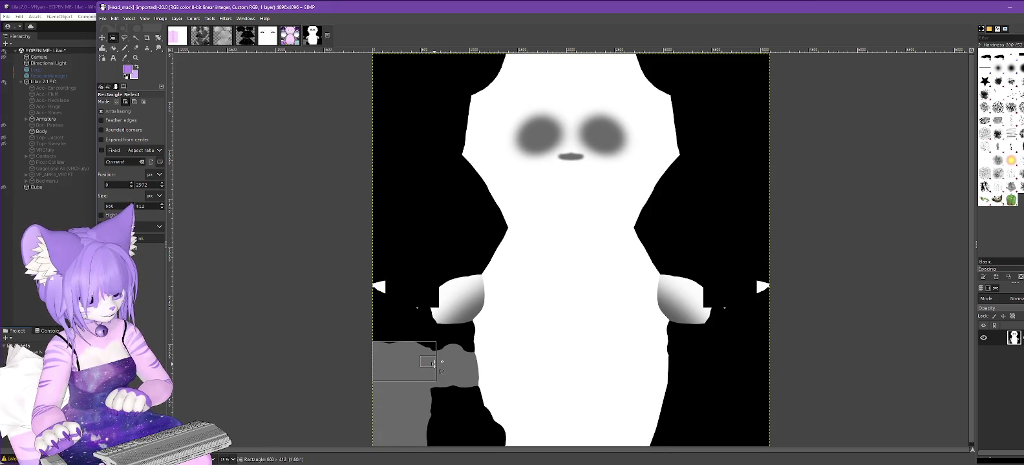
pyautogui.moveTo(432, 364); pyautogui.dragTo(431, 363)
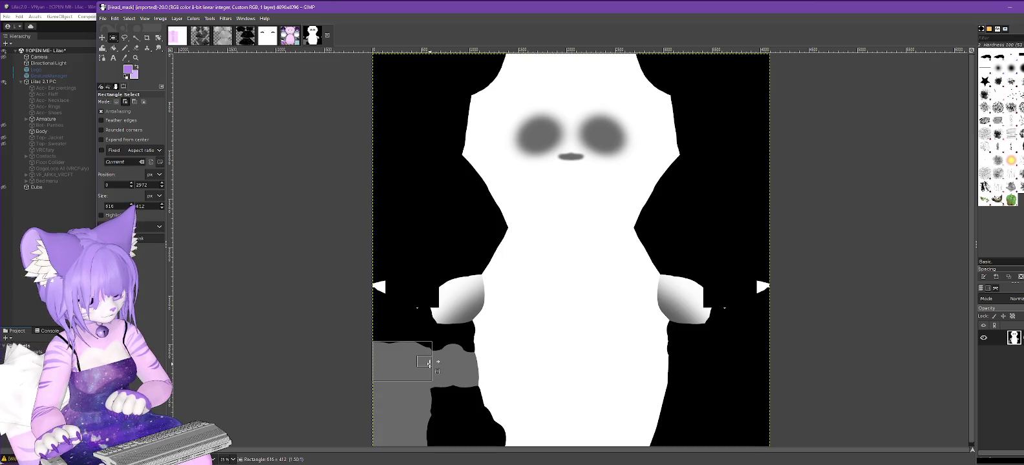
pyautogui.click(428, 363)
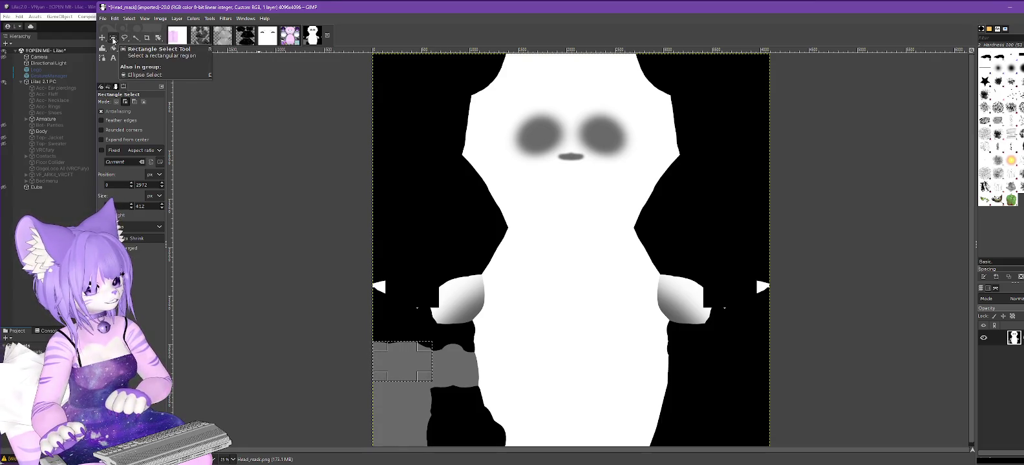
# Step: Trim a slanted right edge off the selection using Free Select in Subtract mode, then sample the mask's grey
pyautogui.click(126, 39)
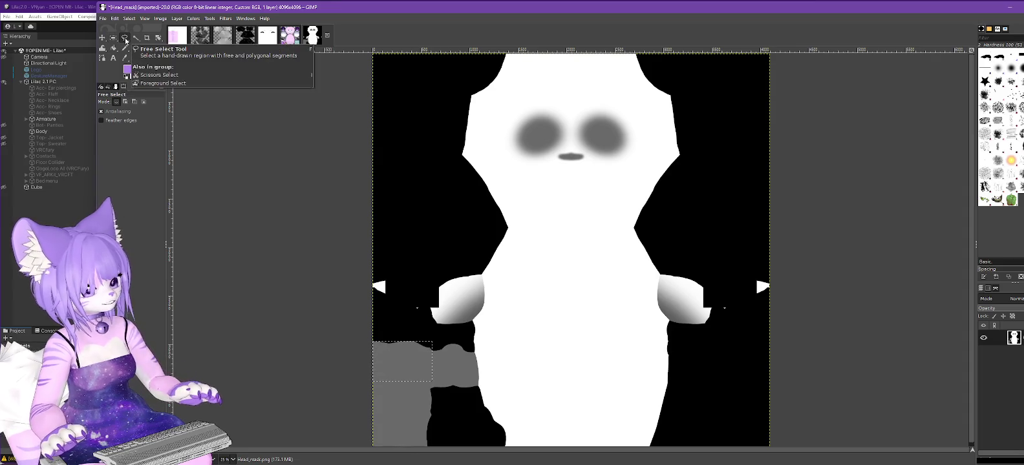
pyautogui.click(134, 102)
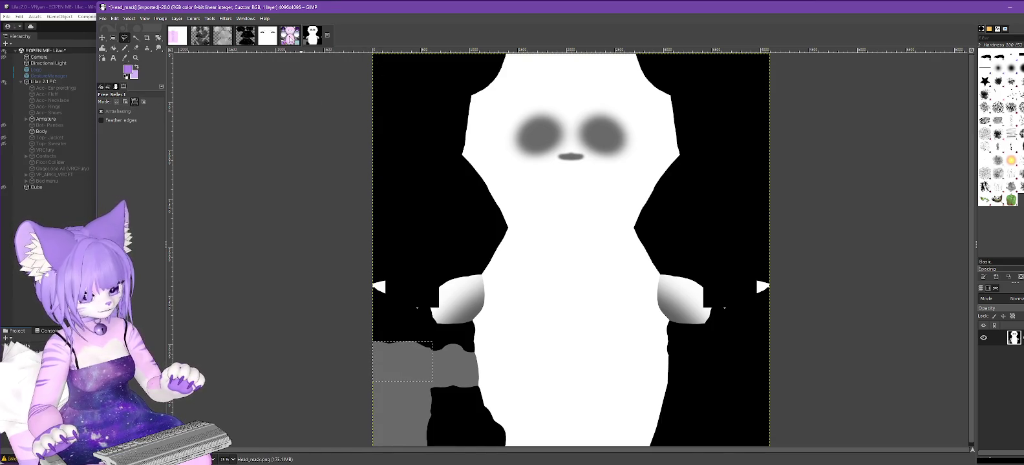
pyautogui.click(289, 38)
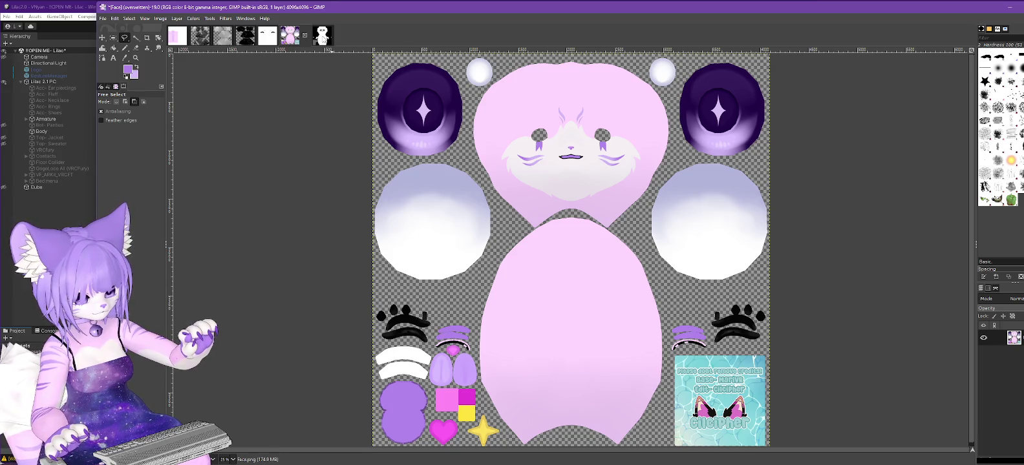
pyautogui.click(322, 37)
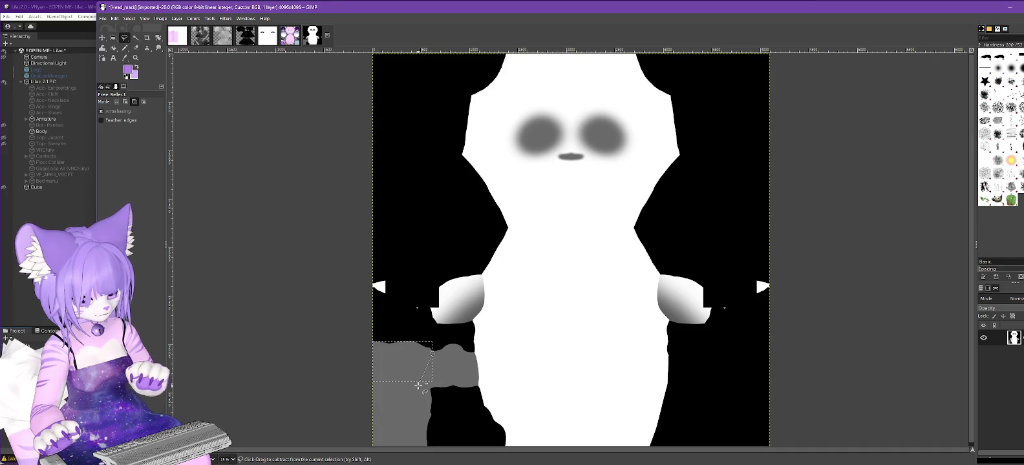
pyautogui.click(290, 36)
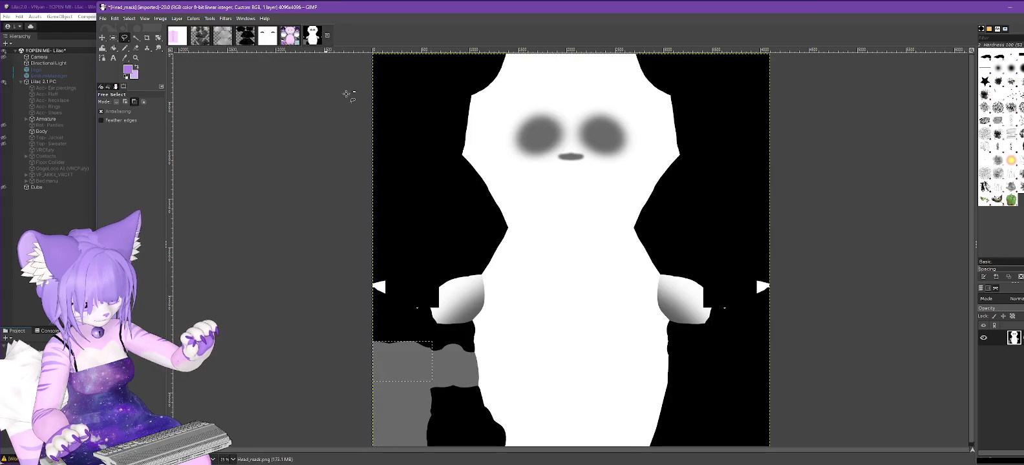
pyautogui.click(322, 36)
pyautogui.click(433, 353)
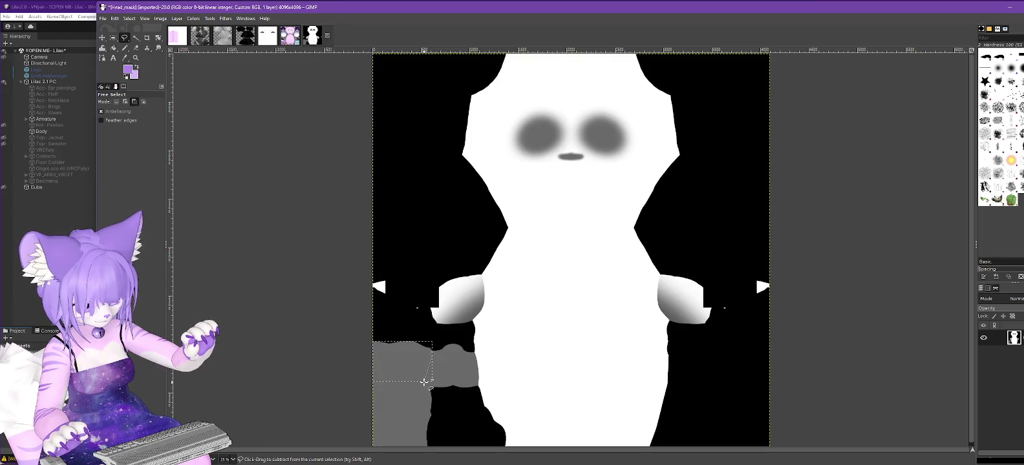
pyautogui.click(424, 383)
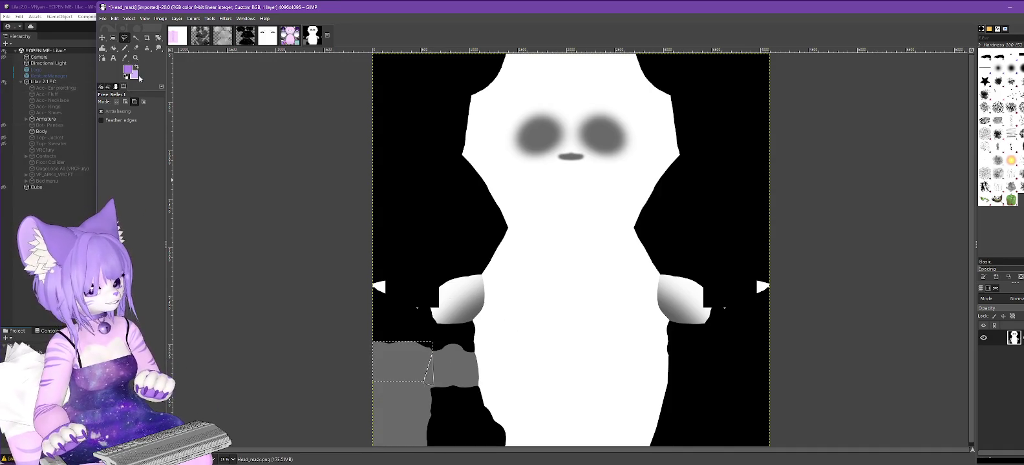
pyautogui.click(125, 58)
pyautogui.click(395, 365)
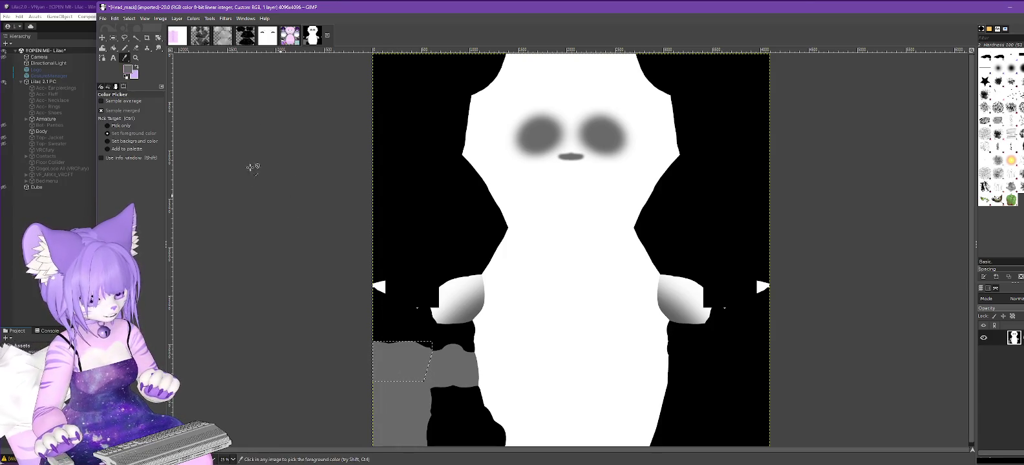
# Step: Lighten the foreground colour to cdcdcd and fill the selected lower-left patch with it
pyautogui.click(127, 69)
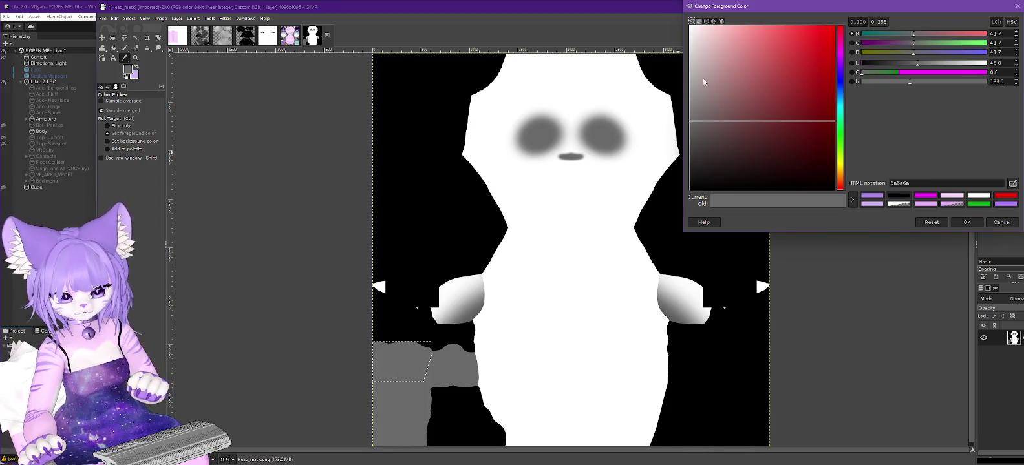
pyautogui.moveTo(696, 79); pyautogui.dragTo(664, 61)
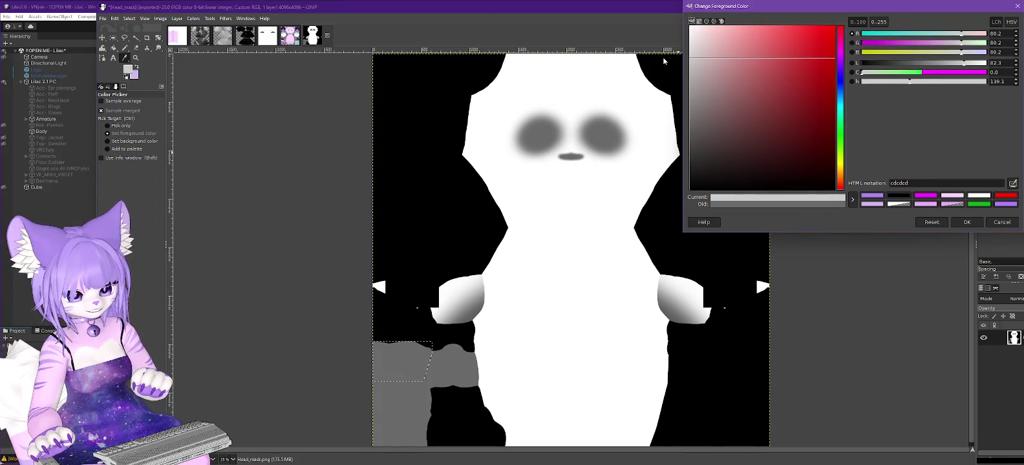
pyautogui.click(966, 223)
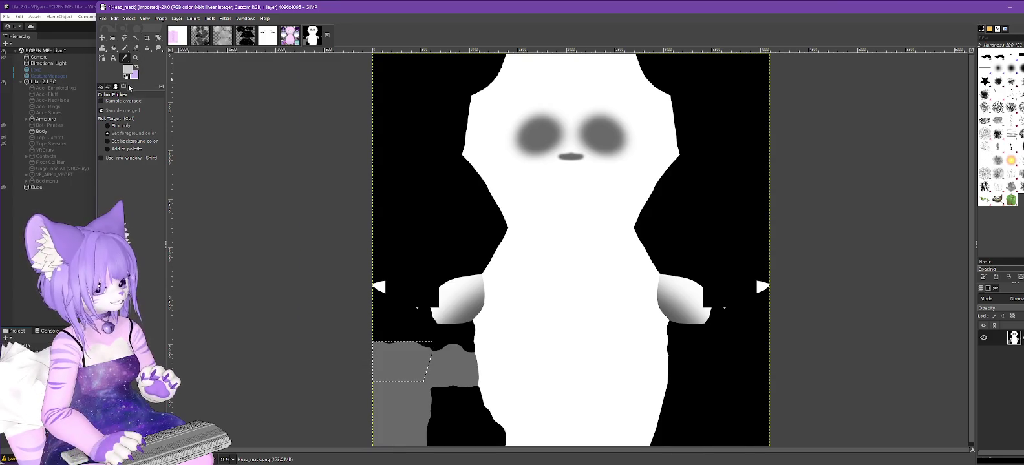
pyautogui.click(125, 37)
pyautogui.click(126, 102)
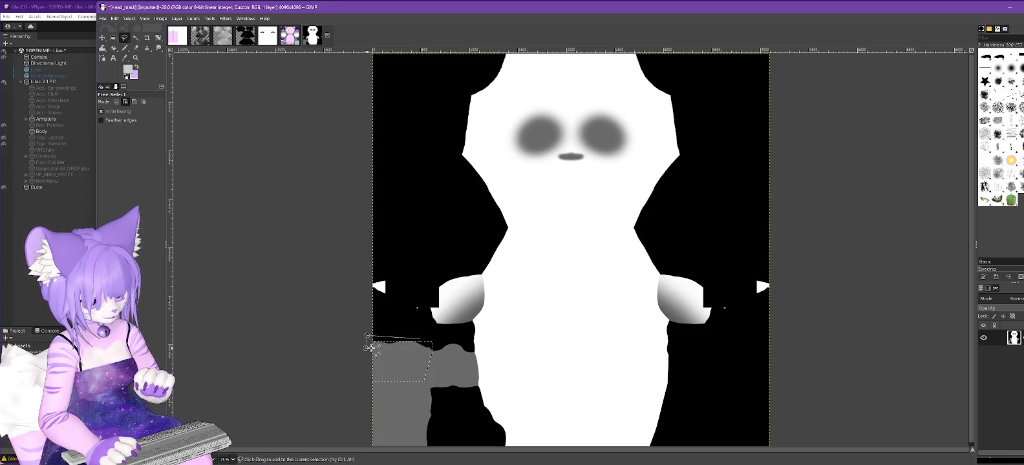
pyautogui.click(113, 49)
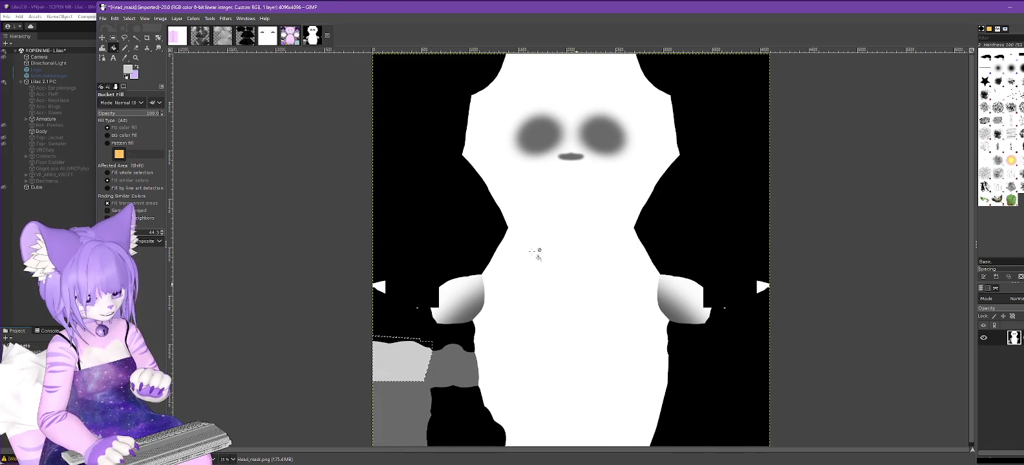
# Step: Overwrite Head_mask.png and frame the avatar's face in Unity's scene view
pyautogui.click(102, 18)
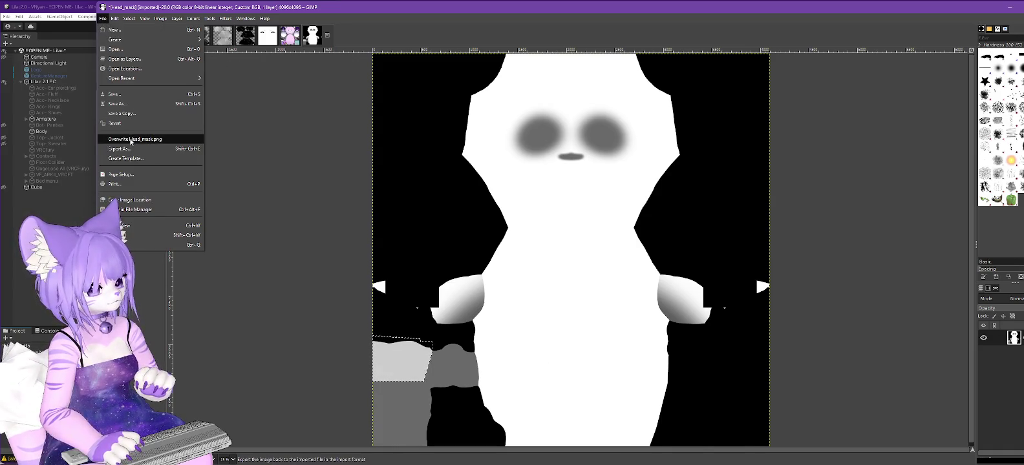
pyautogui.click(131, 140)
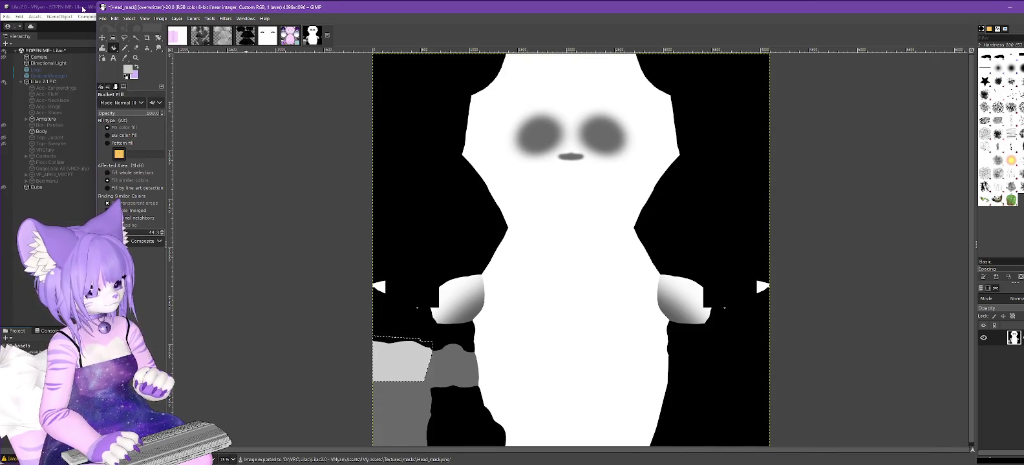
pyautogui.click(82, 8)
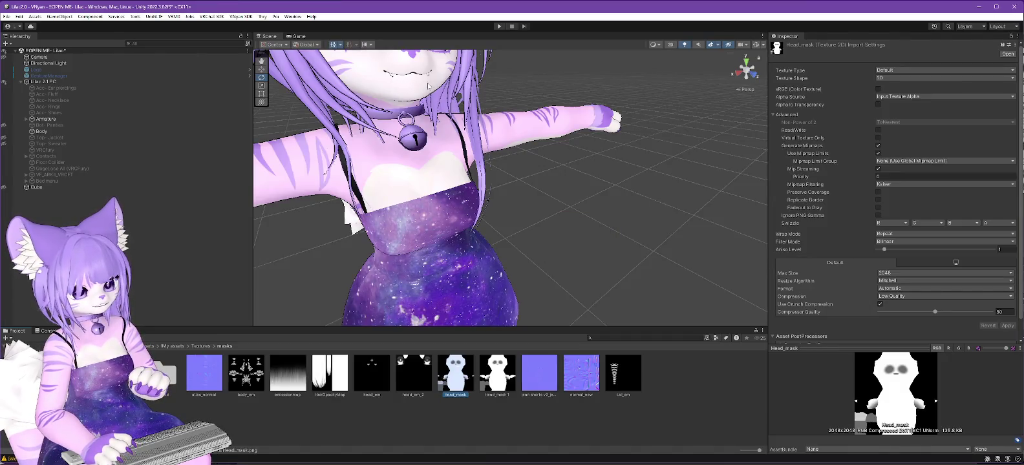
pyautogui.moveTo(431, 100)
pyautogui.mouseDown(button='right')
pyautogui.moveTo(573, 238)
pyautogui.moveTo(646, 191)
pyautogui.moveTo(644, 141)
pyautogui.mouseUp(button='right')
pyautogui.click(573, 237)
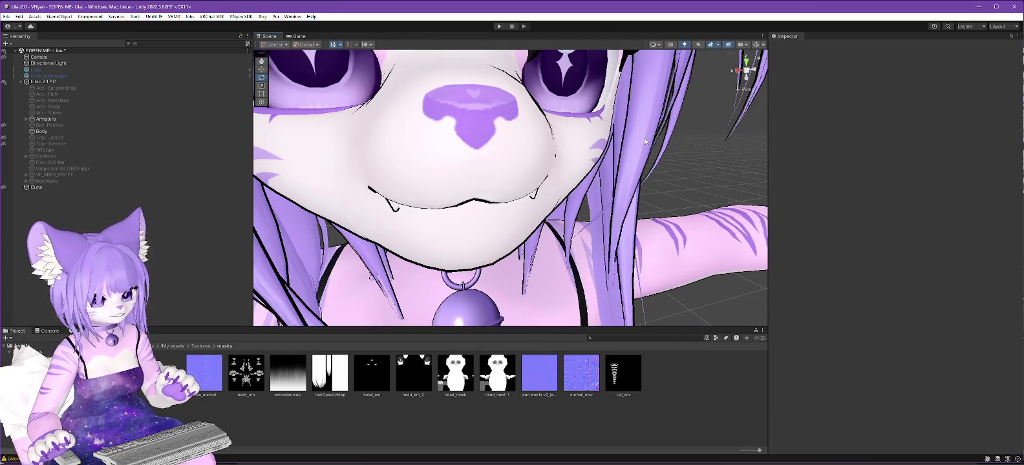
pyautogui.moveTo(694, 189)
pyautogui.mouseDown(button='middle')
pyautogui.moveTo(693, 159)
pyautogui.moveTo(668, 192)
pyautogui.mouseUp(button='middle')
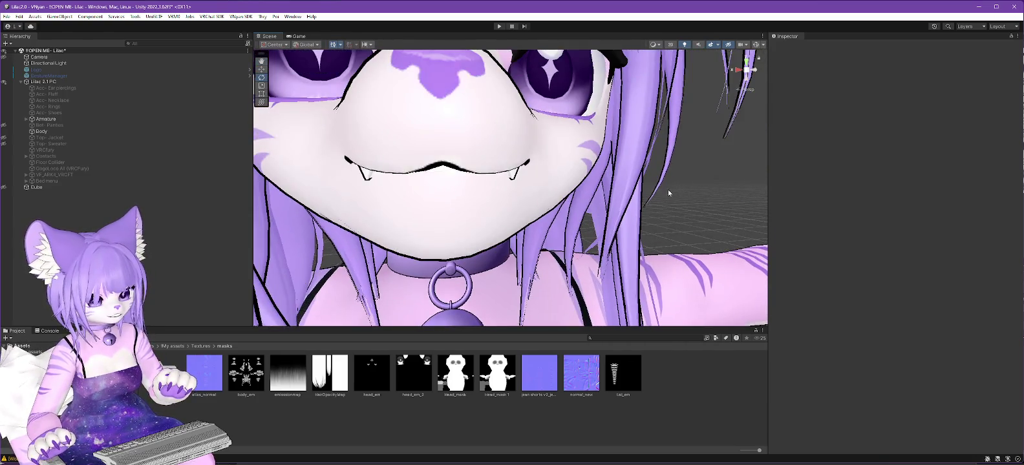
pyautogui.moveTo(674, 198); pyautogui.dragTo(573, 186, button='right')
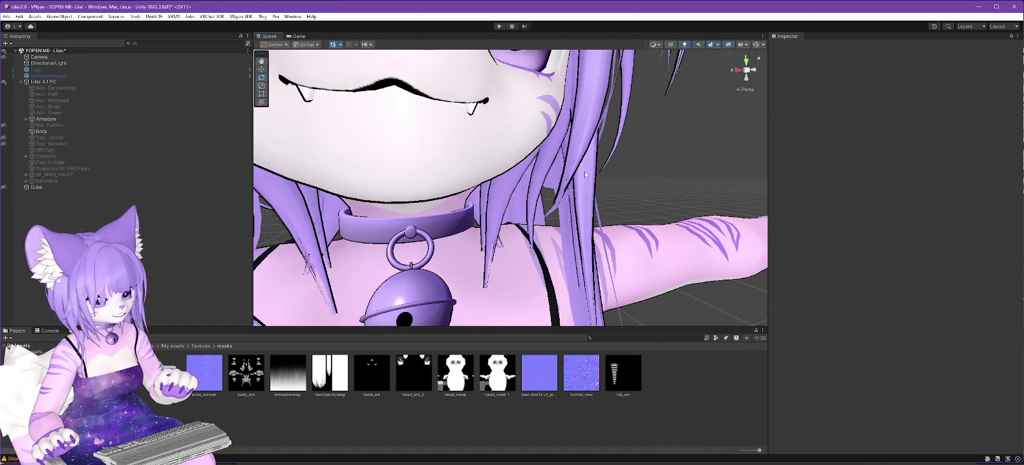
pyautogui.click(44, 82)
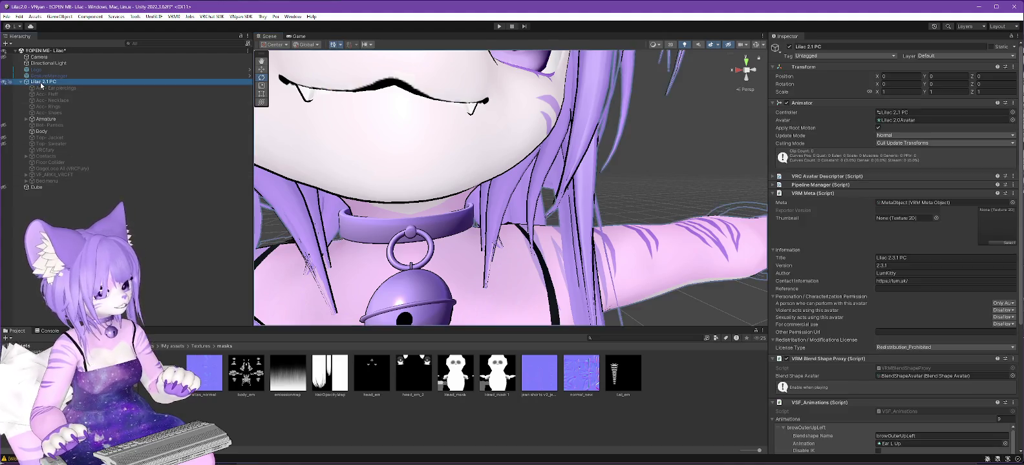
# Step: Scroll the Lilac 2.1 PC Inspector, then select Body to list its blendshapes
pyautogui.scroll(-5, 819, 295)
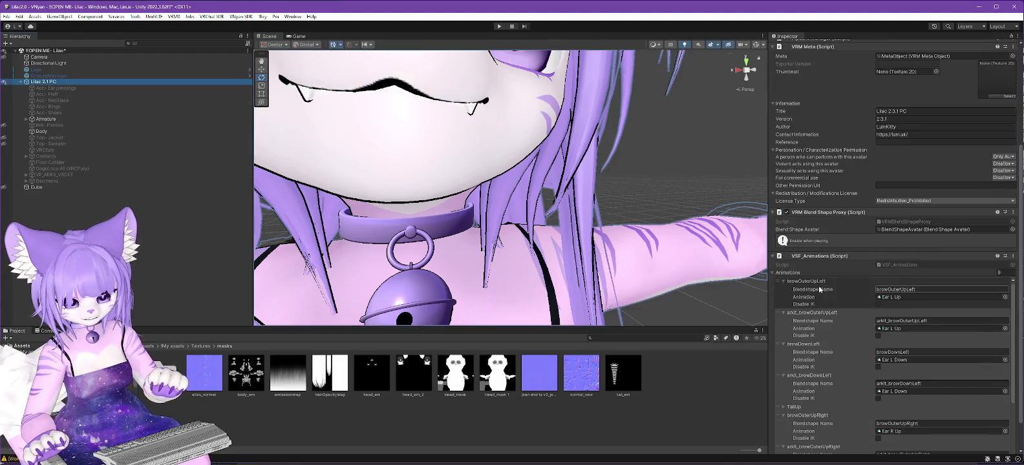
pyautogui.scroll(3, 850, 282)
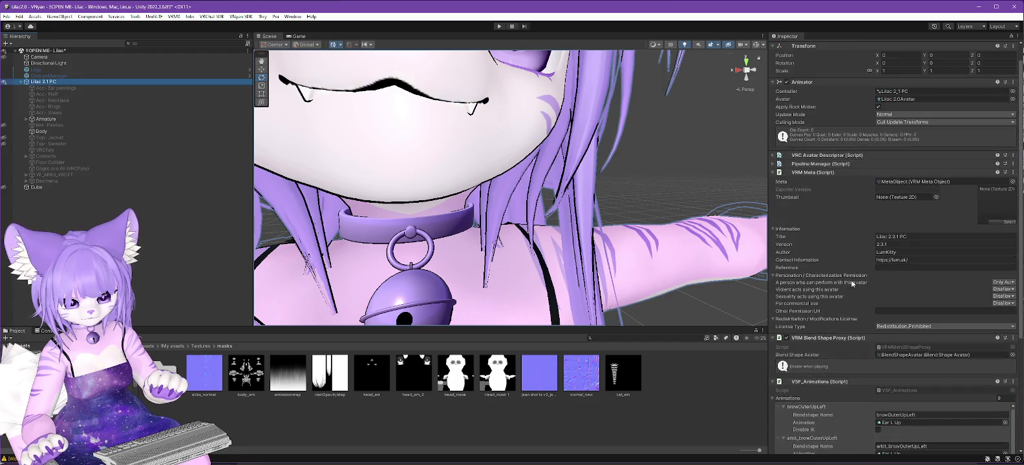
pyautogui.scroll(2, 840, 258)
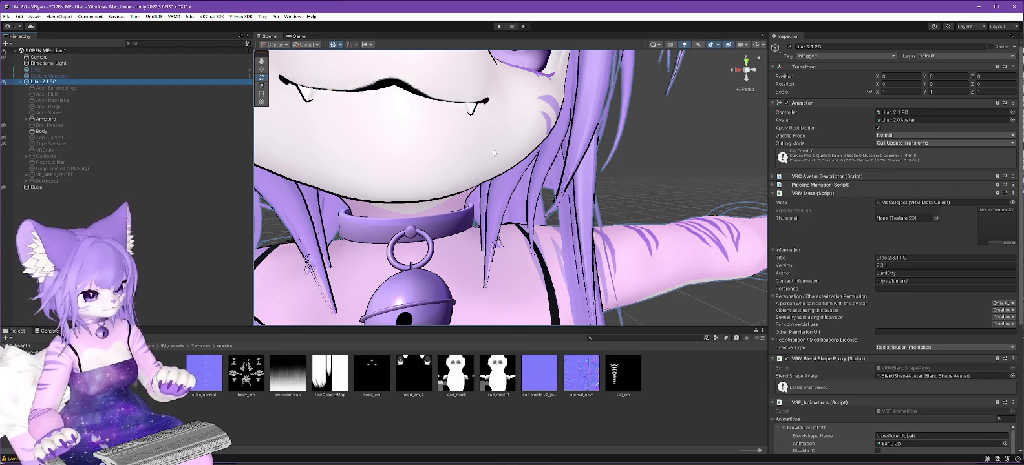
pyautogui.click(40, 131)
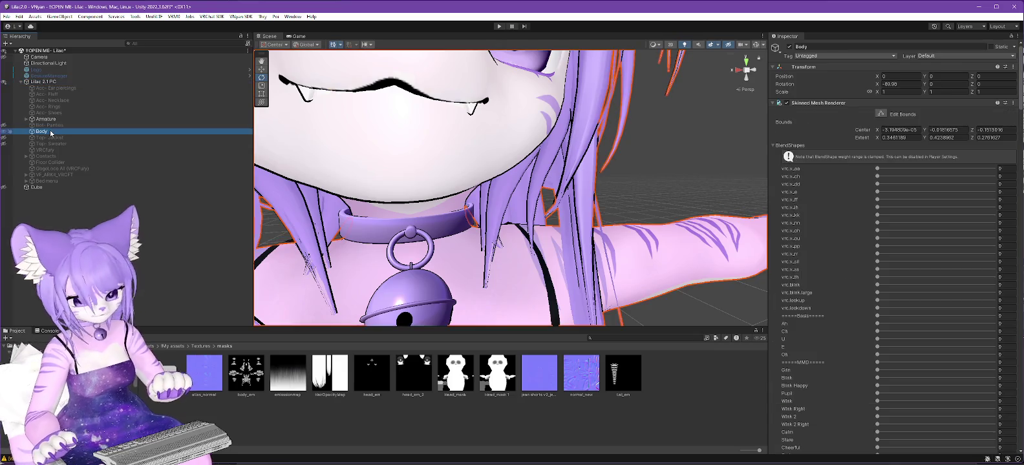
# Step: Drag Mouth.open.happy up to about 100, then back near 0
pyautogui.scroll(-2, 866, 333)
pyautogui.scroll(-8, 905, 291)
pyautogui.moveTo(1021, 105)
pyautogui.mouseDown()
pyautogui.moveTo(1020, 259)
pyautogui.moveTo(1021, 149)
pyautogui.mouseUp()
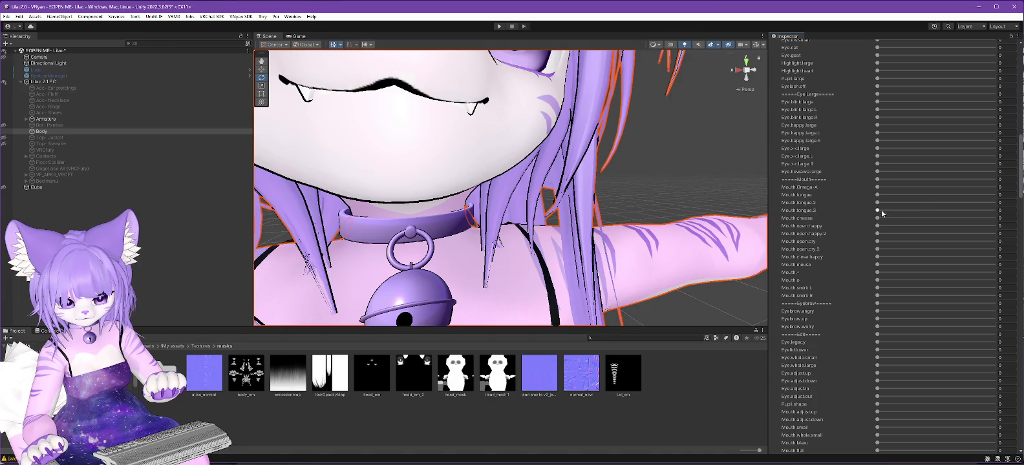
pyautogui.moveTo(878, 226); pyautogui.dragTo(998, 223)
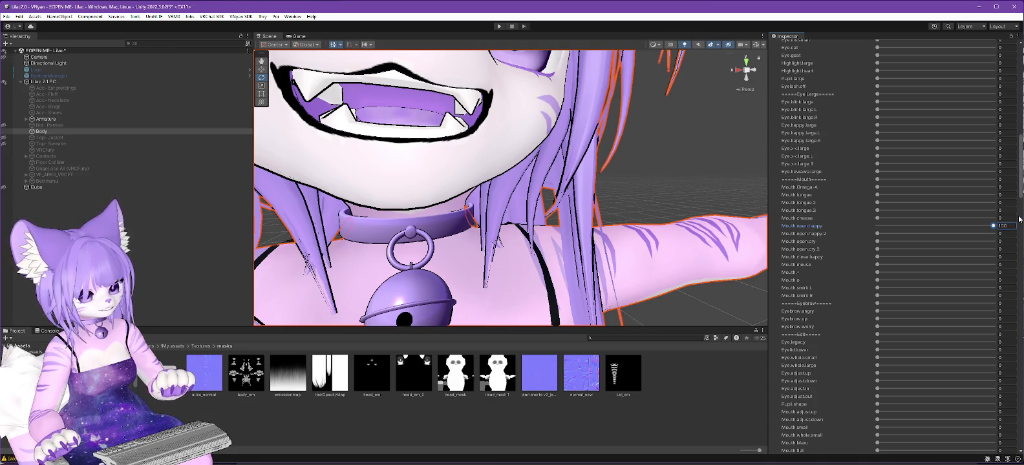
pyautogui.moveTo(1013, 220); pyautogui.dragTo(867, 219)
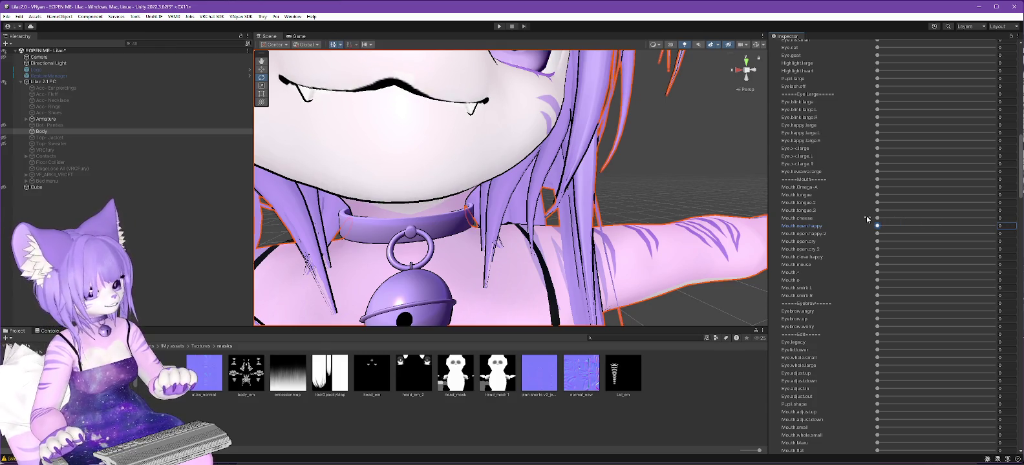
# Step: Orbit and zoom the Scene view out to see the avatar's face head-on
pyautogui.keyDown('alt'); pyautogui.moveTo(448, 231); pyautogui.dragTo(499, 196); pyautogui.keyUp('alt')
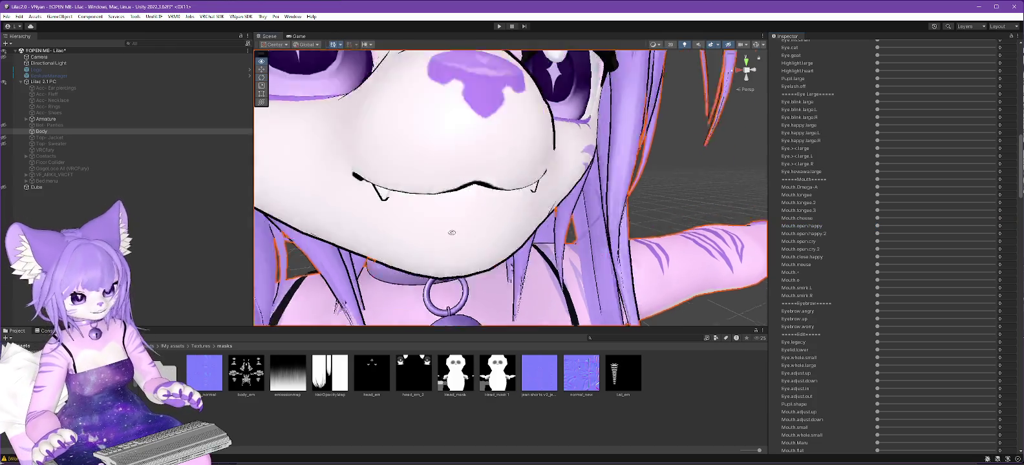
pyautogui.scroll(-2, 500, 195)
pyautogui.scroll(-1, 499, 195)
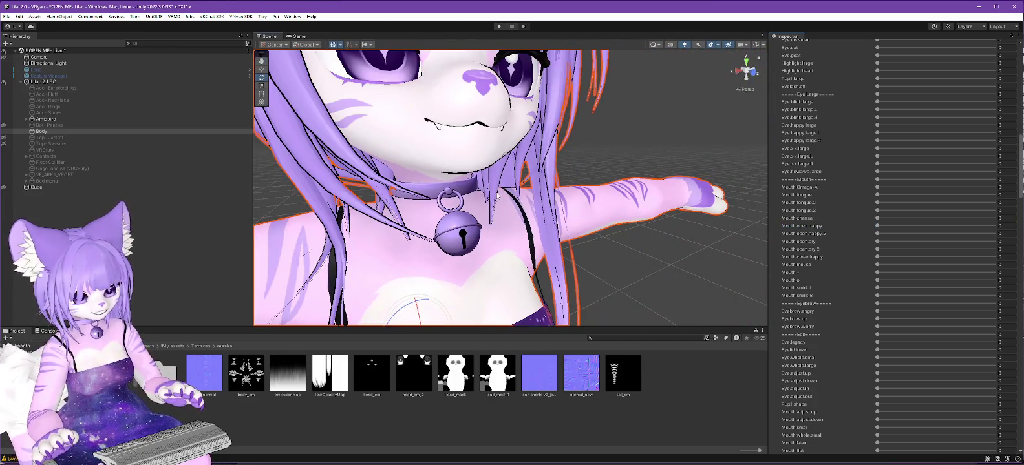
pyautogui.scroll(-1, 499, 195)
pyautogui.keyDown('alt'); pyautogui.moveTo(546, 195); pyautogui.dragTo(534, 203); pyautogui.keyUp('alt')
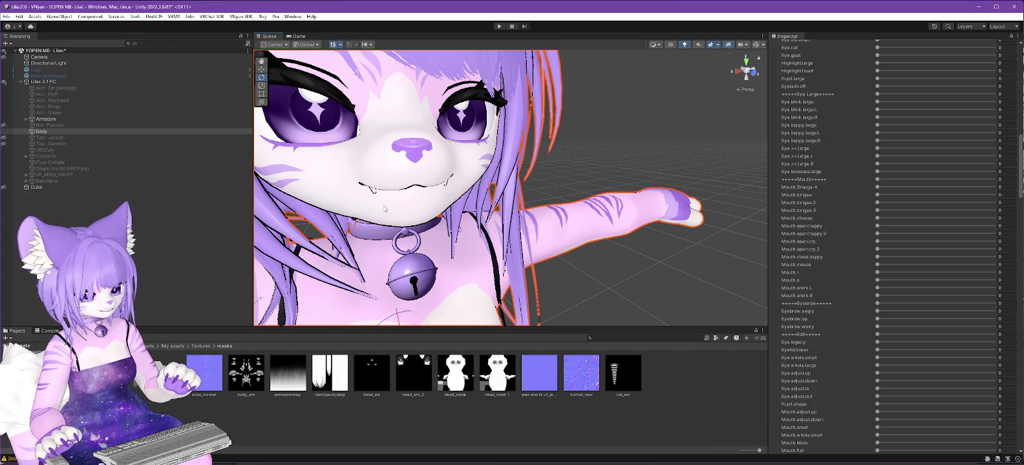
# Step: Export Lilac 2.1 PC as a VNyan avatar, overwriting the existing .vsfavatar file
pyautogui.click(78, 81)
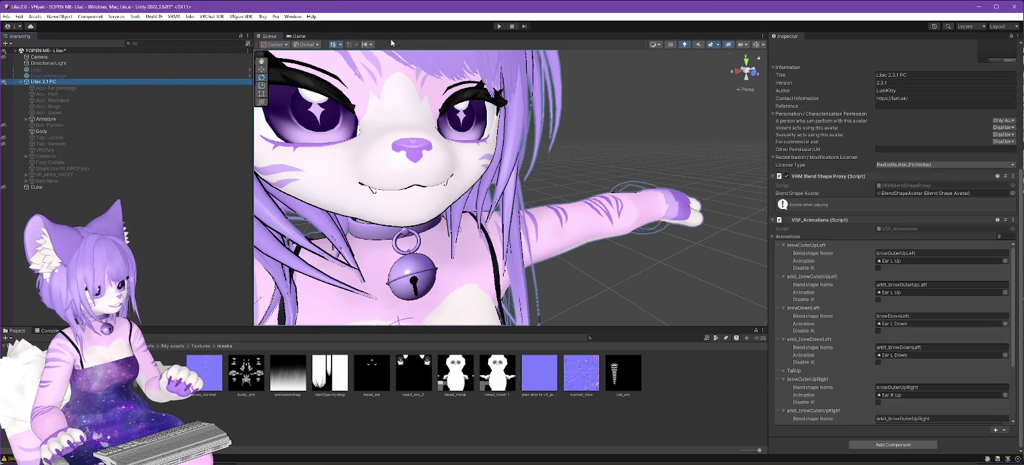
pyautogui.click(241, 17)
pyautogui.moveTo(249, 24)
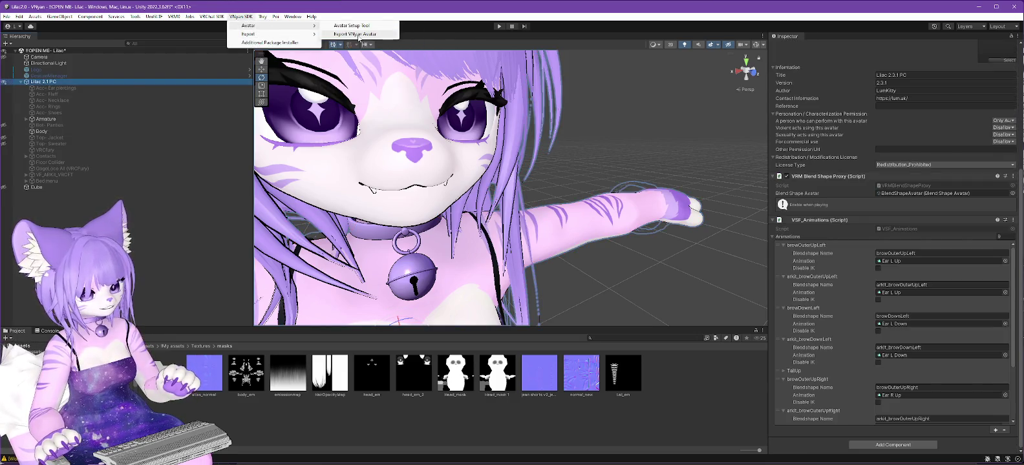
pyautogui.click(359, 34)
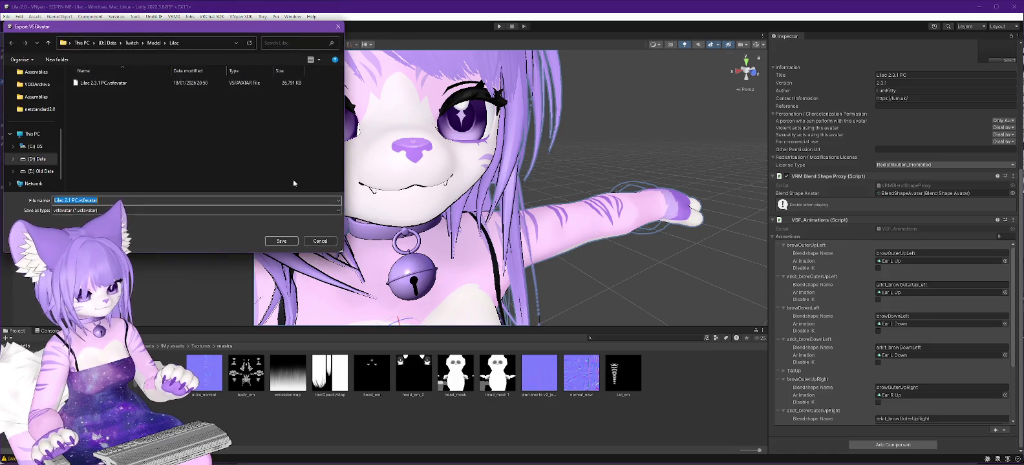
pyautogui.click(117, 85)
pyautogui.click(281, 242)
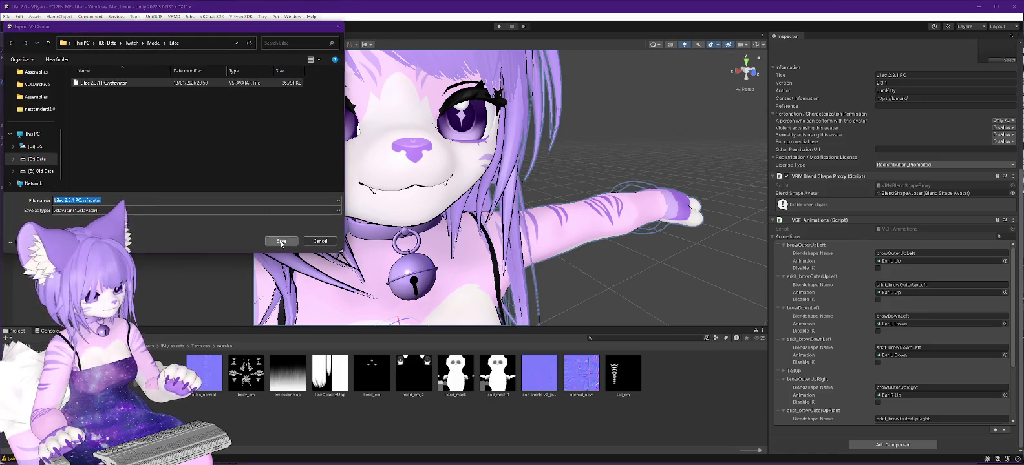
pyautogui.click(539, 237)
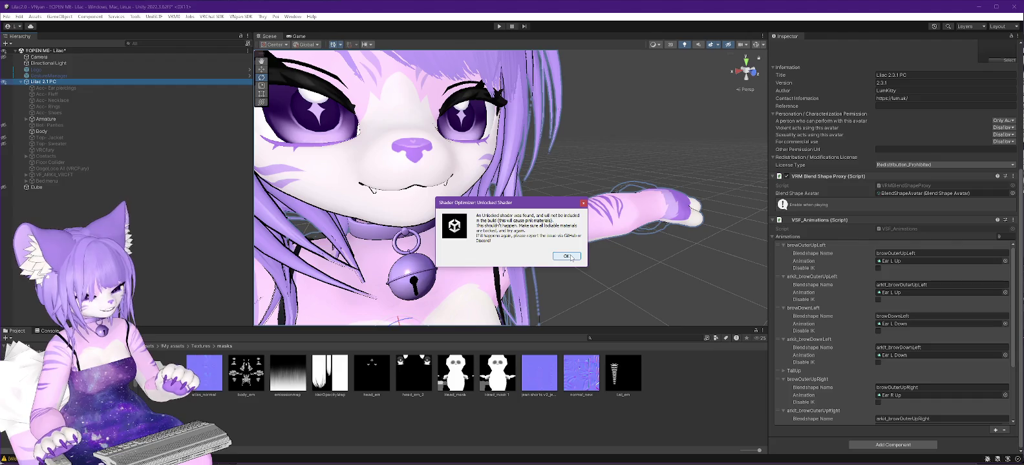
pyautogui.click(566, 256)
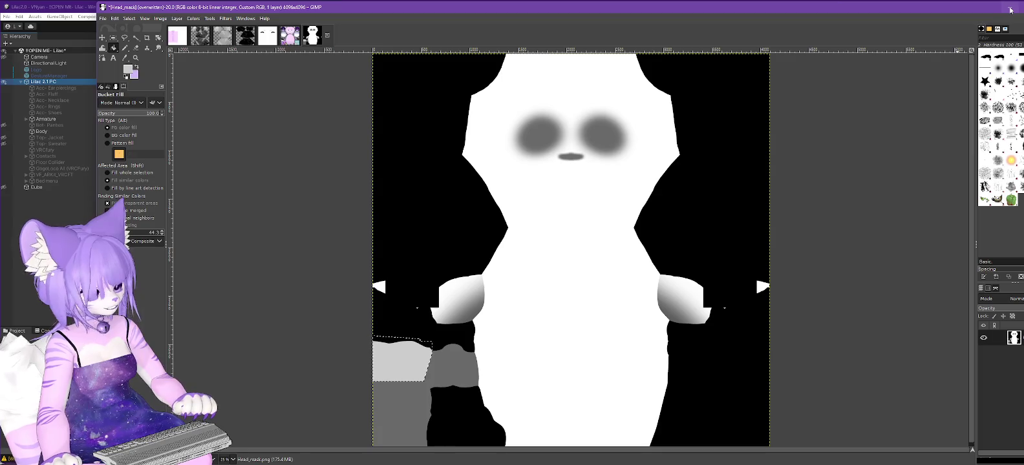
# Step: Close GIMP, dismiss Unity's Export complete notice, and switch to VNyan
pyautogui.click(1011, 9)
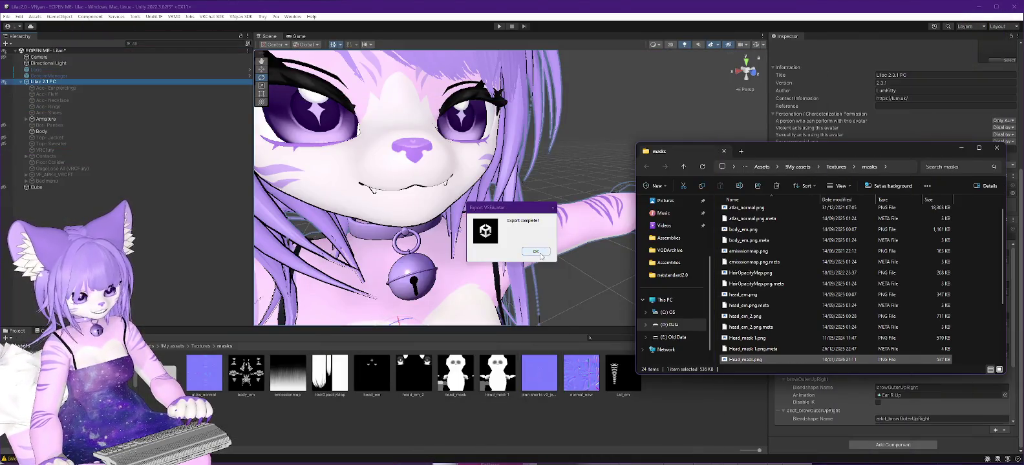
pyautogui.click(536, 251)
pyautogui.hotkey('alt', 'Tab')
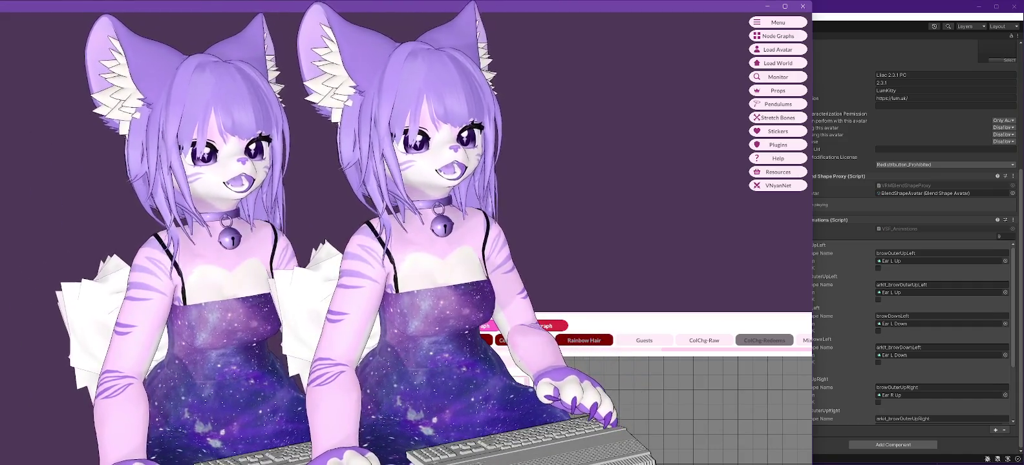
# Step: Reload the exported Lilac avatar in VNyan via Load Avatar
pyautogui.click(778, 50)
pyautogui.press('Escape')
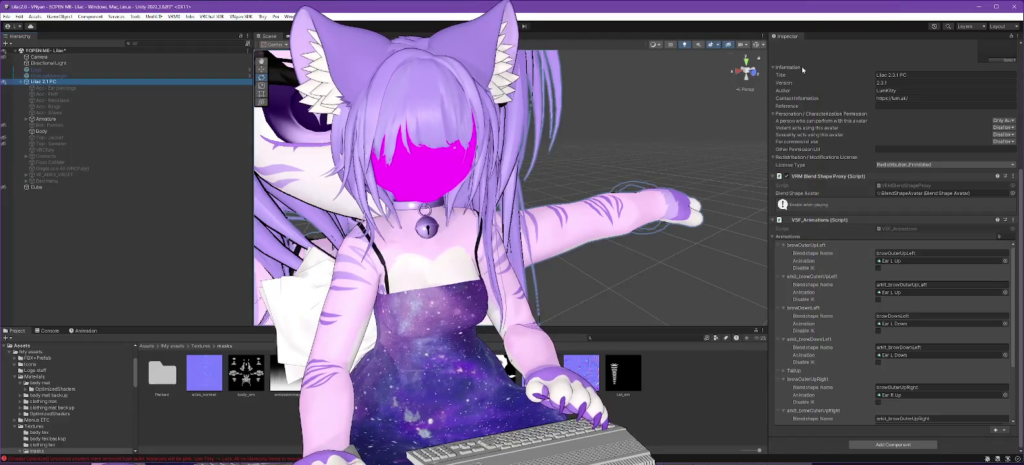
# Step: Lock Lilac 2.3.1 PC's Thry materials and start the VNyan avatar export
pyautogui.rightClick(36, 82)
pyautogui.moveTo(72, 201)
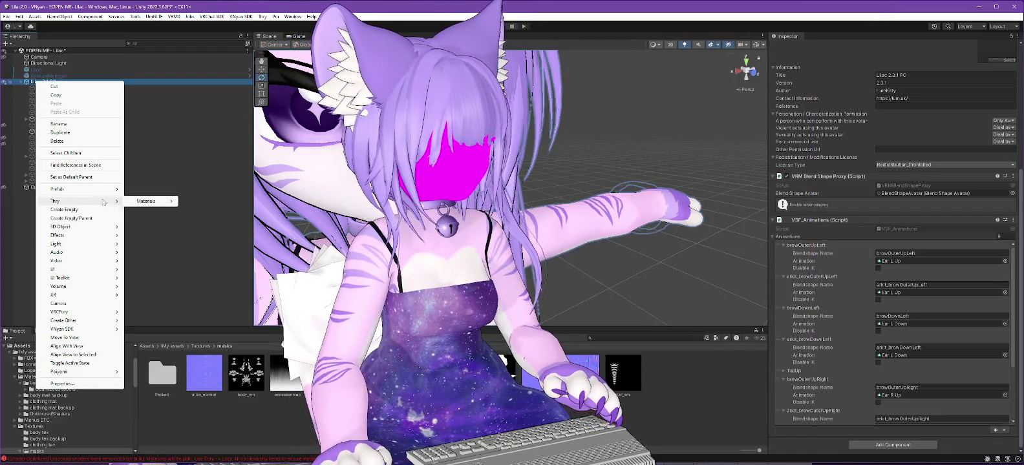
pyautogui.click(247, 197)
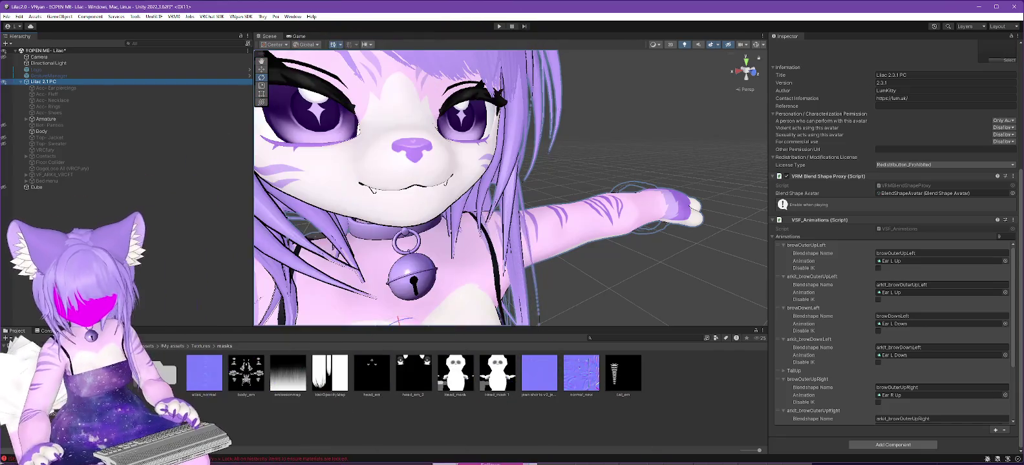
pyautogui.click(242, 17)
pyautogui.moveTo(250, 26)
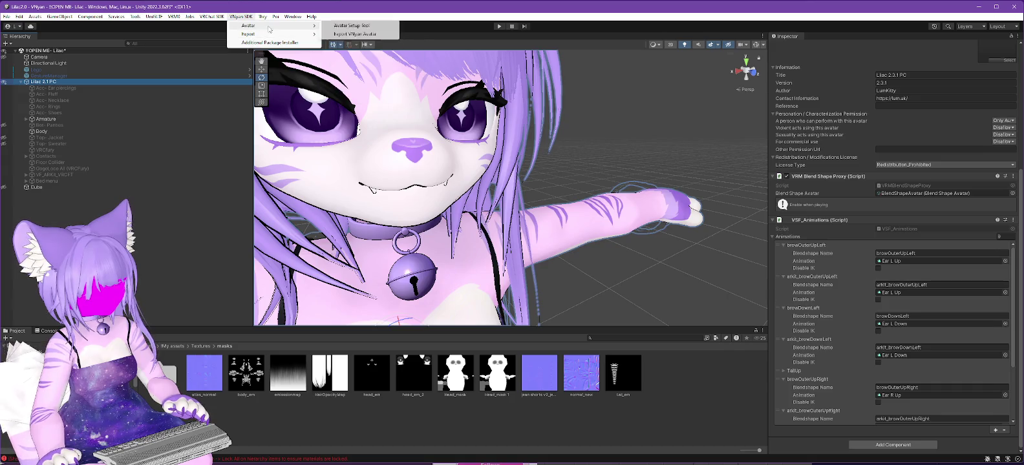
pyautogui.click(382, 34)
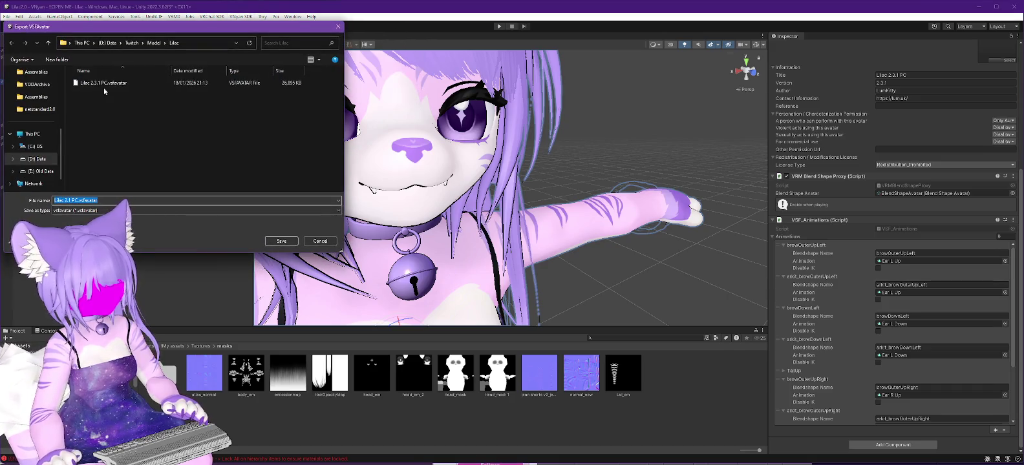
# Step: Overwrite Lilac 2.3.1 PC.vsfavatar, acknowledge export complete, and switch to VNyan
pyautogui.doubleClick(104, 87)
pyautogui.click(539, 237)
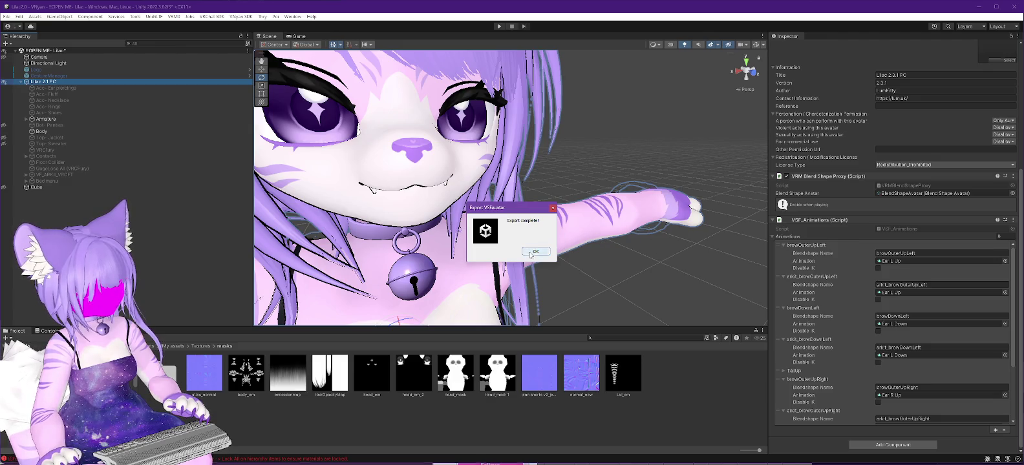
pyautogui.click(534, 252)
pyautogui.hotkey('alt', 'Tab')
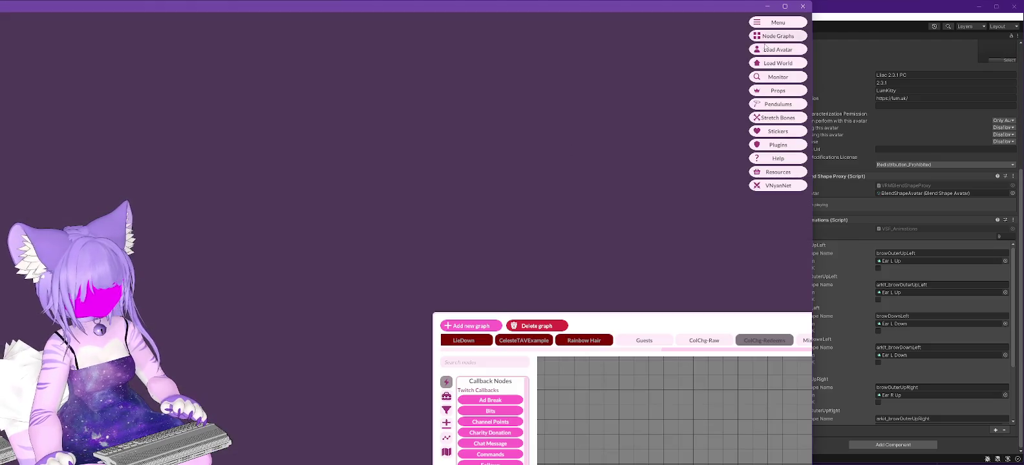
# Step: Load Lilac 2.3.1 PC.vsfavatar in VNyan, check the face, and return to Unity
pyautogui.click(765, 48)
pyautogui.doubleClick(45, 75)
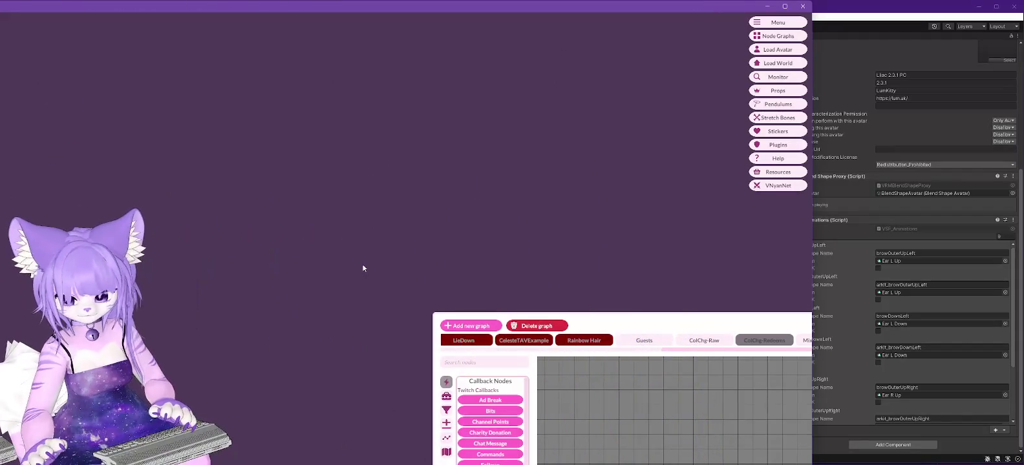
pyautogui.click(878, 17)
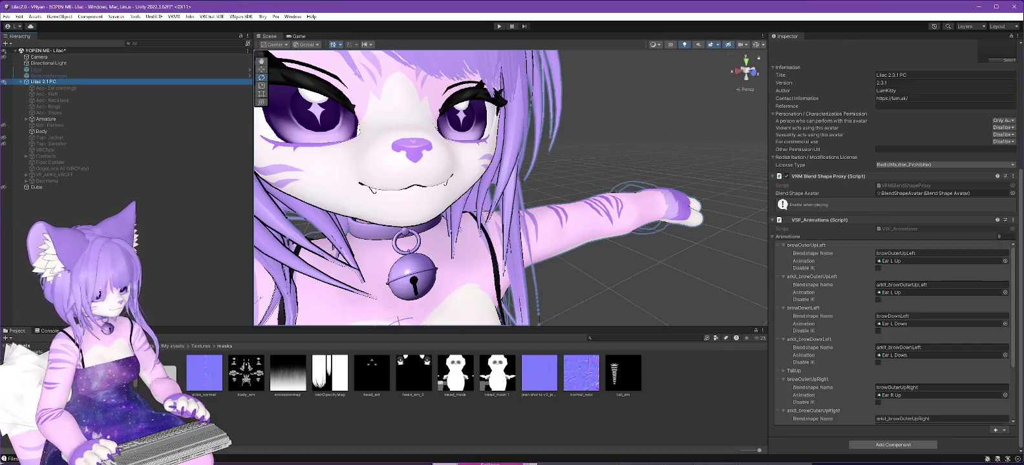
# Step: Open the face material in the body mat folder and unlock its shader
pyautogui.click(64, 388)
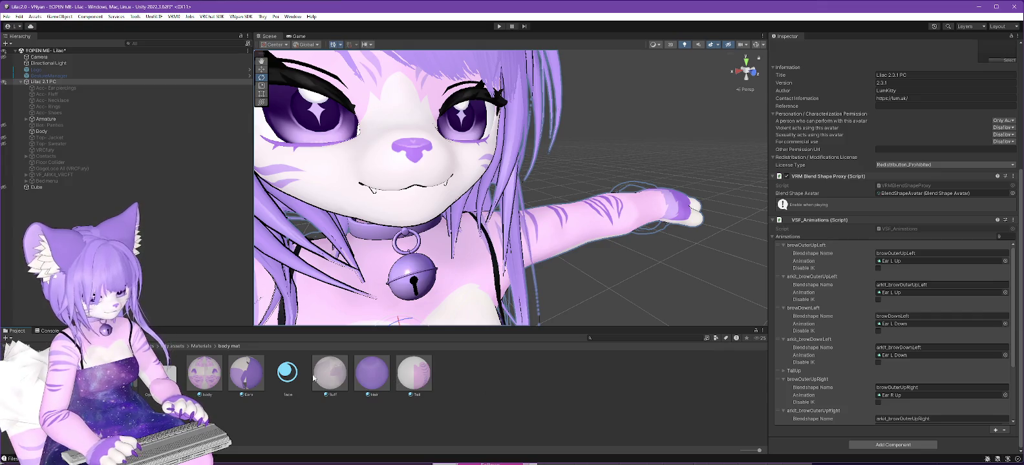
pyautogui.click(288, 373)
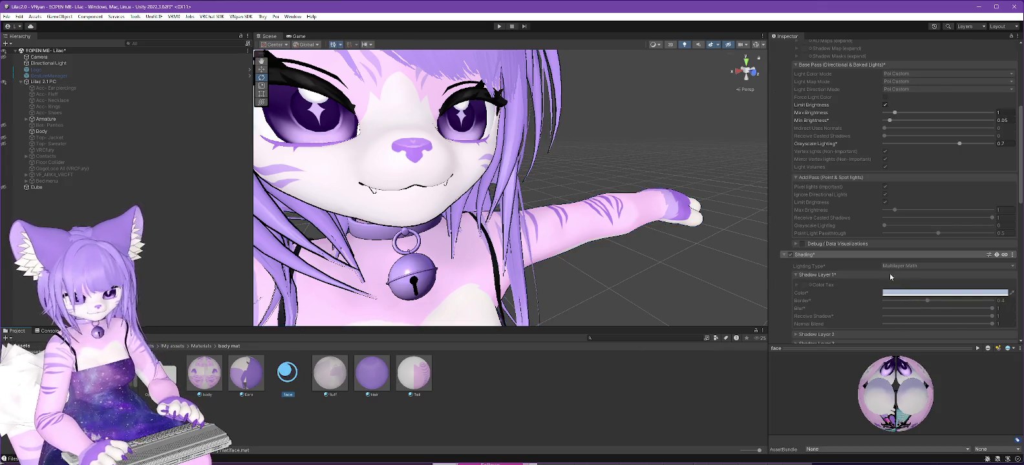
pyautogui.scroll(5, 905, 120)
pyautogui.click(906, 88)
# Step: Untick Clip 0 Width under Outlines > Rendering Options
pyautogui.scroll(-5, 858, 250)
pyautogui.scroll(-5, 857, 250)
pyautogui.scroll(-5, 858, 249)
pyautogui.scroll(-5, 872, 238)
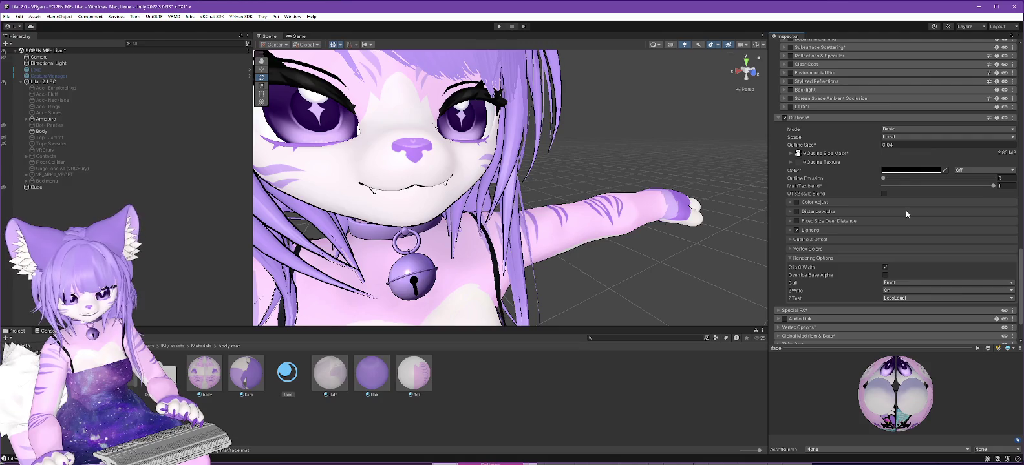
pyautogui.click(884, 267)
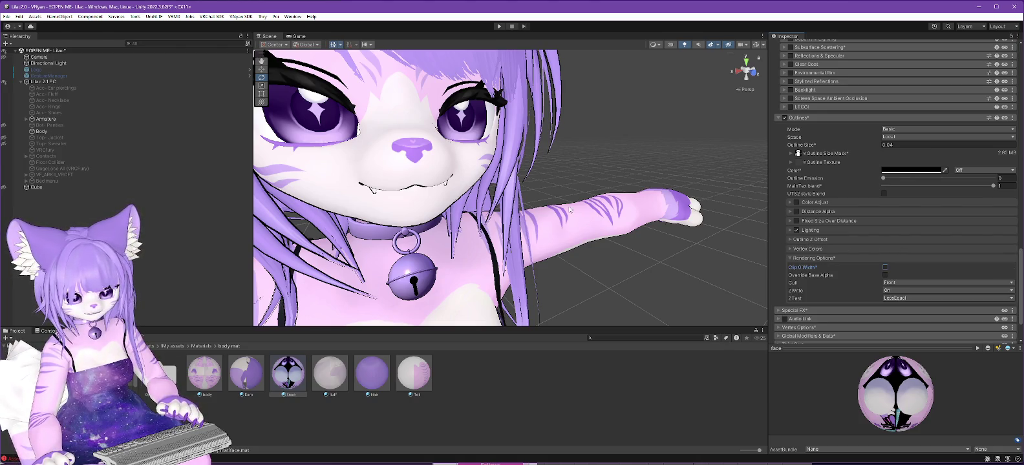
# Step: Lock the face material into an optimized shader again
pyautogui.scroll(5, 876, 82)
pyautogui.scroll(5, 876, 81)
pyautogui.scroll(5, 876, 81)
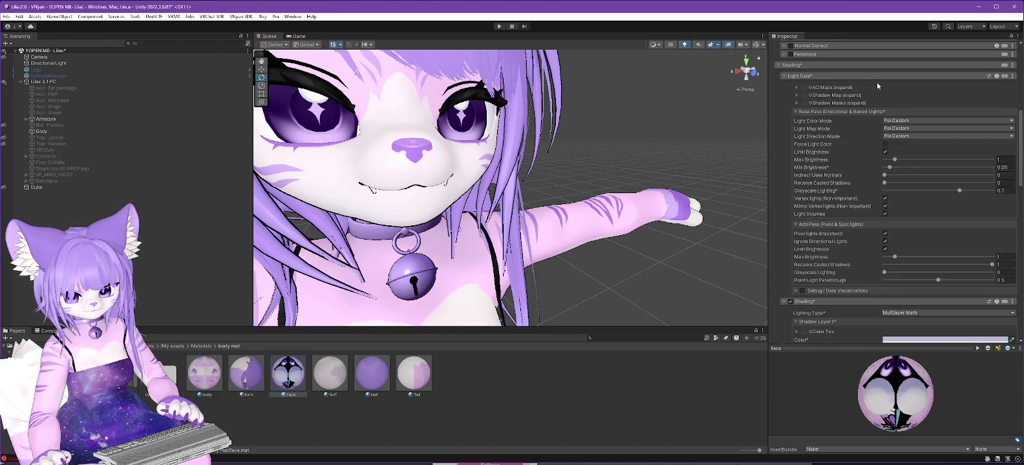
pyautogui.scroll(5, 876, 81)
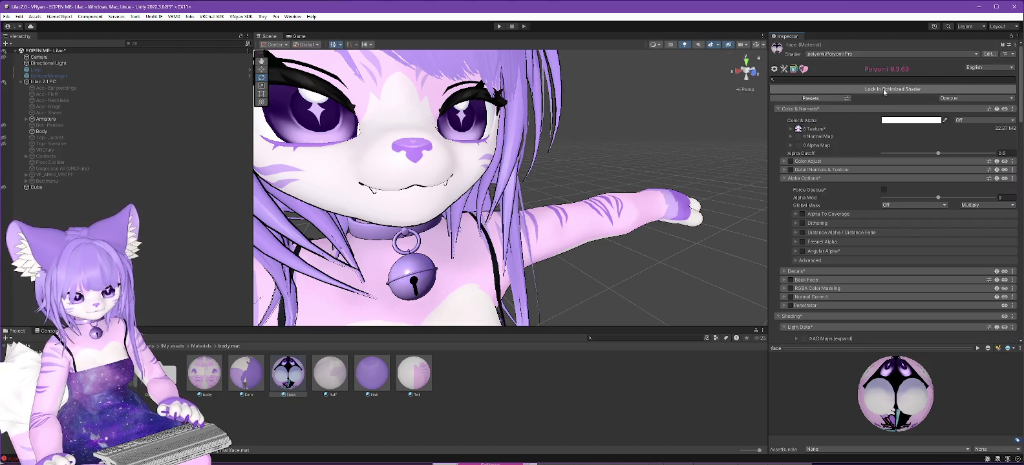
pyautogui.click(883, 90)
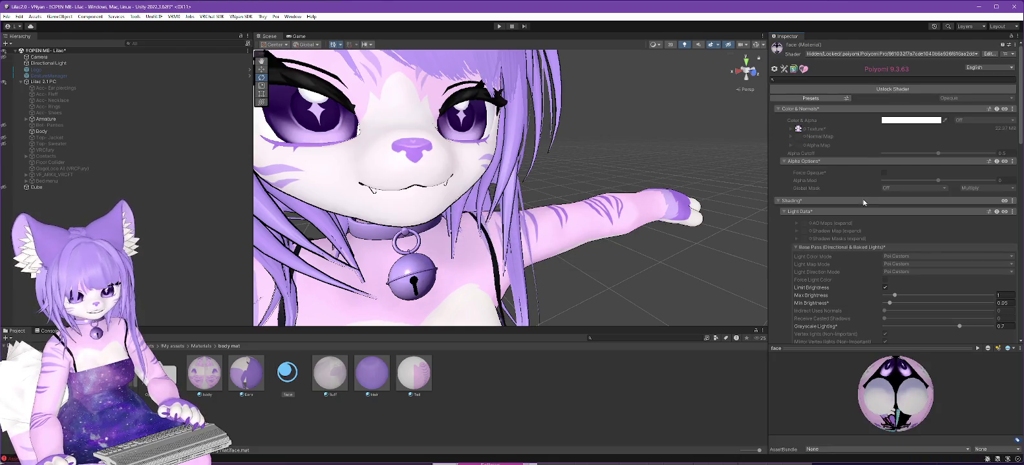
# Step: Select the Lilac 2.1 PC avatar object for export
pyautogui.scroll(-2, 863, 202)
pyautogui.scroll(-3, 850, 238)
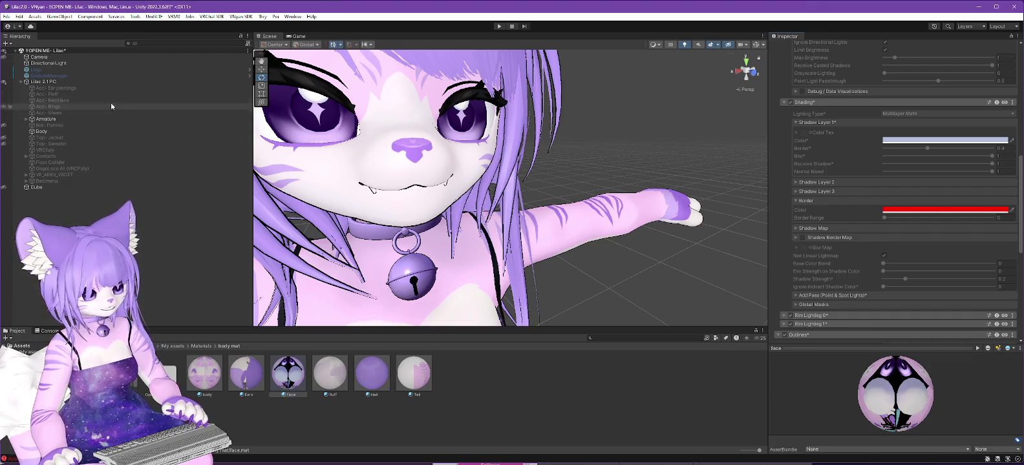
pyautogui.click(187, 81)
pyautogui.click(262, 17)
pyautogui.moveTo(250, 26)
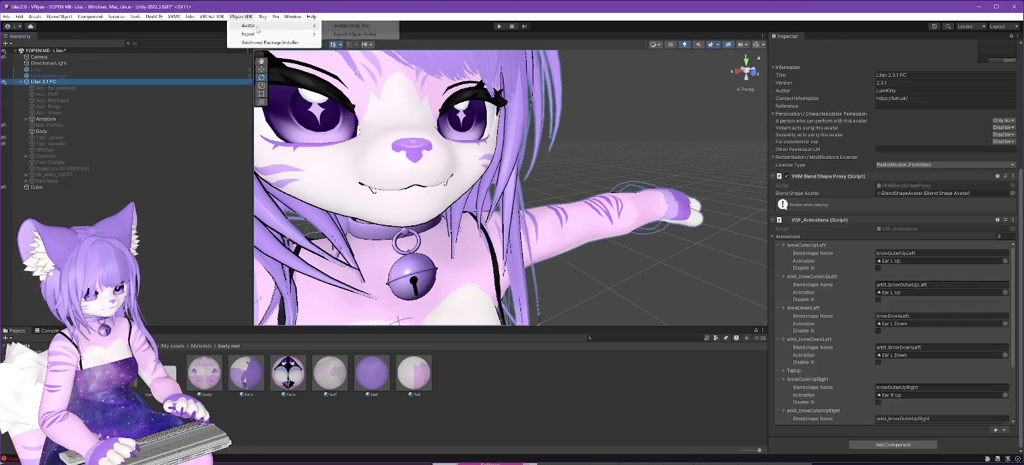
# Step: Export the VSFAvatar over the previous file, acknowledge completion, and switch to VNyan
pyautogui.click(359, 32)
pyautogui.click(123, 84)
pyautogui.click(281, 241)
pyautogui.click(541, 237)
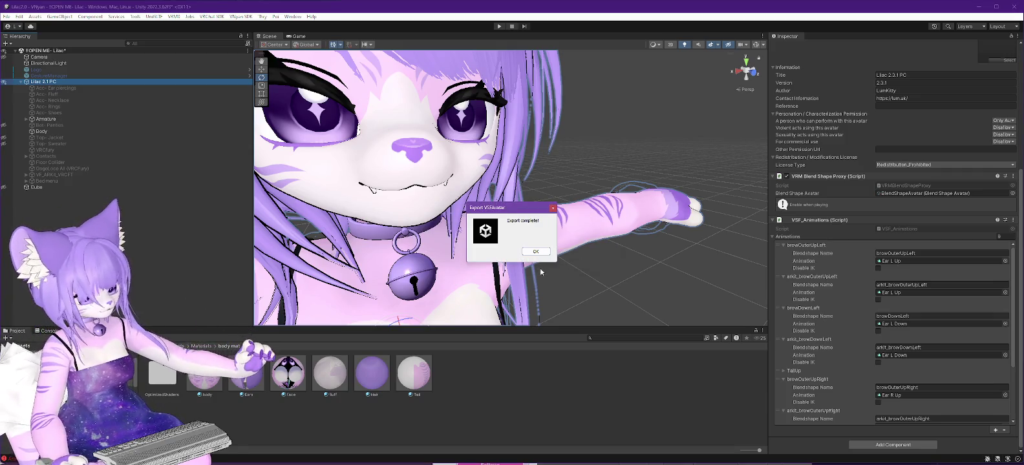
pyautogui.click(542, 254)
pyautogui.hotkey('alt', 'Tab')
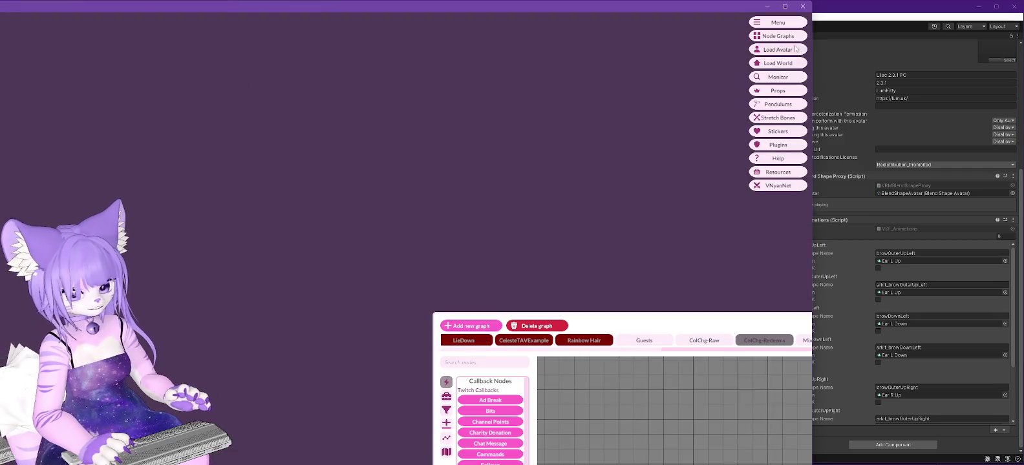
# Step: Load the freshly exported avatar in VNyan to check it, then return to Unity's face material
pyautogui.doubleClick(36, 75)
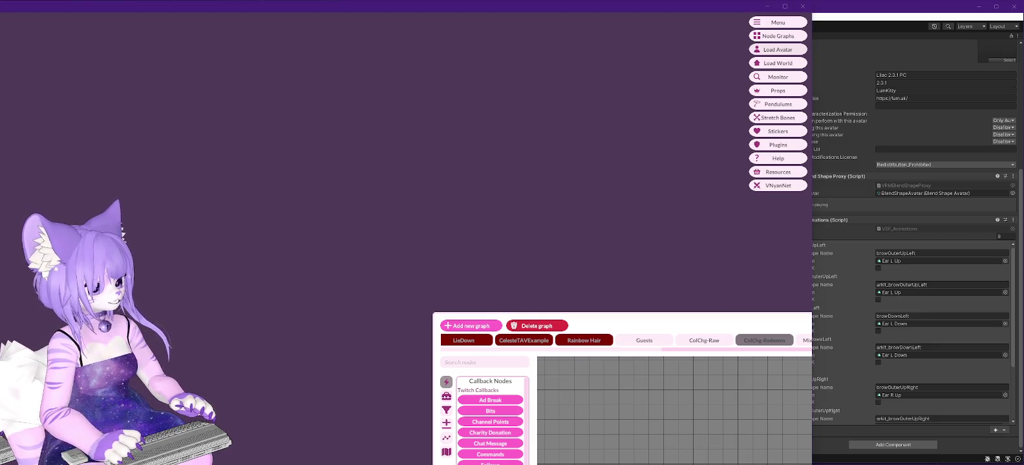
pyautogui.hotkey('alt', 'Tab')
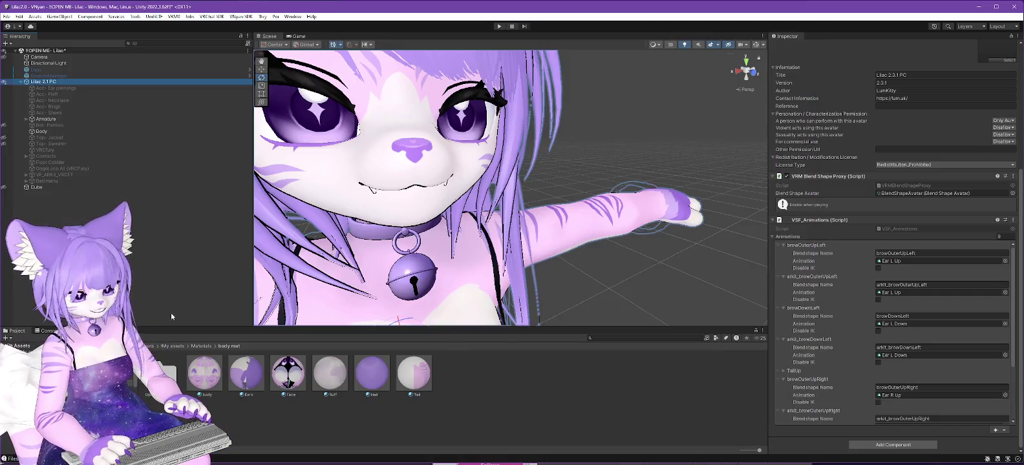
pyautogui.click(279, 378)
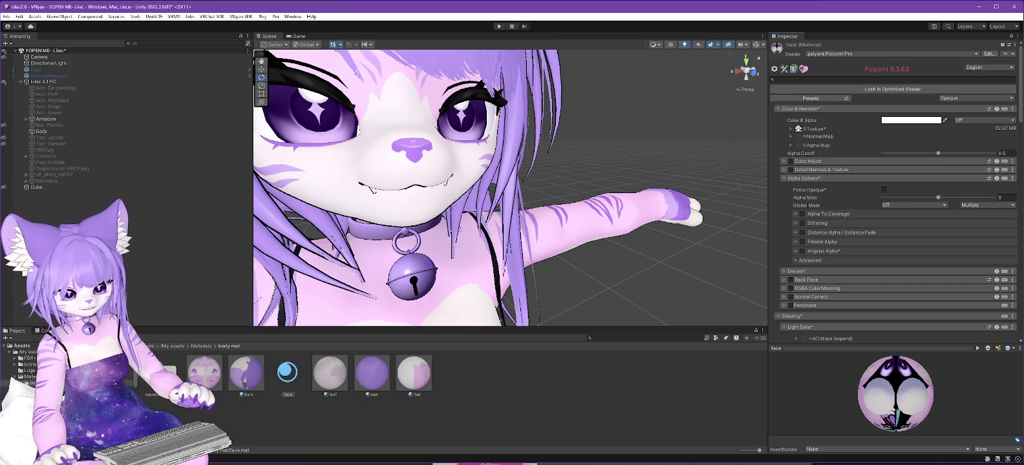
# Step: Re-enable Clip 0 Width in the face material's Outlines rendering options
pyautogui.scroll(-3, 905, 232)
pyautogui.scroll(-3, 899, 235)
pyautogui.scroll(-3, 899, 241)
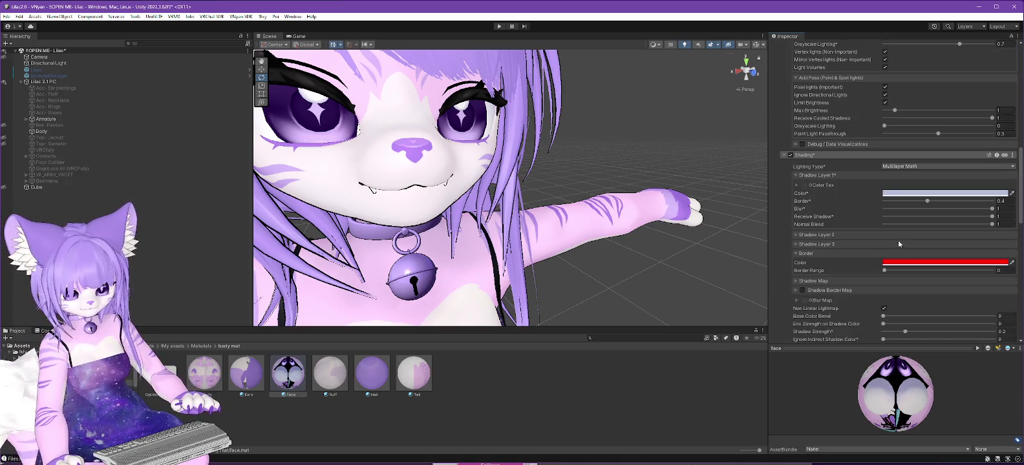
pyautogui.scroll(-3, 896, 236)
pyautogui.scroll(-3, 894, 240)
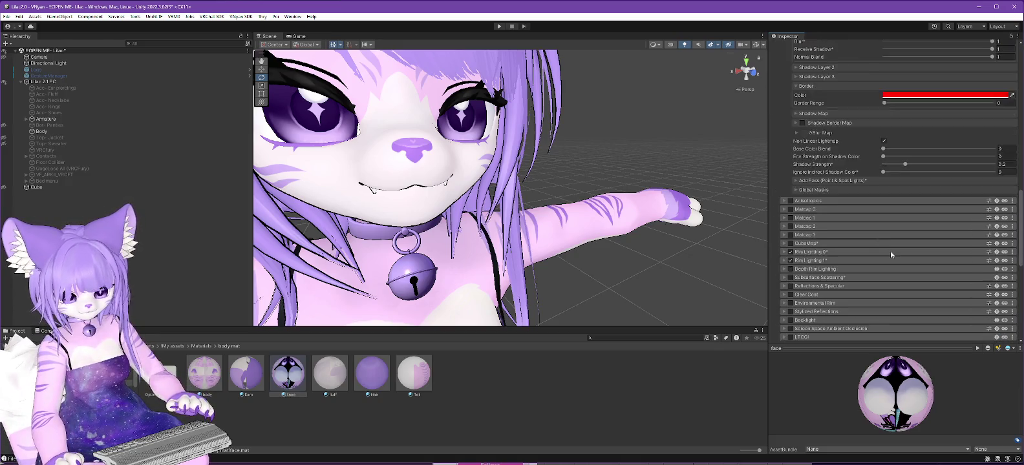
pyautogui.scroll(-3, 891, 251)
pyautogui.scroll(-3, 891, 254)
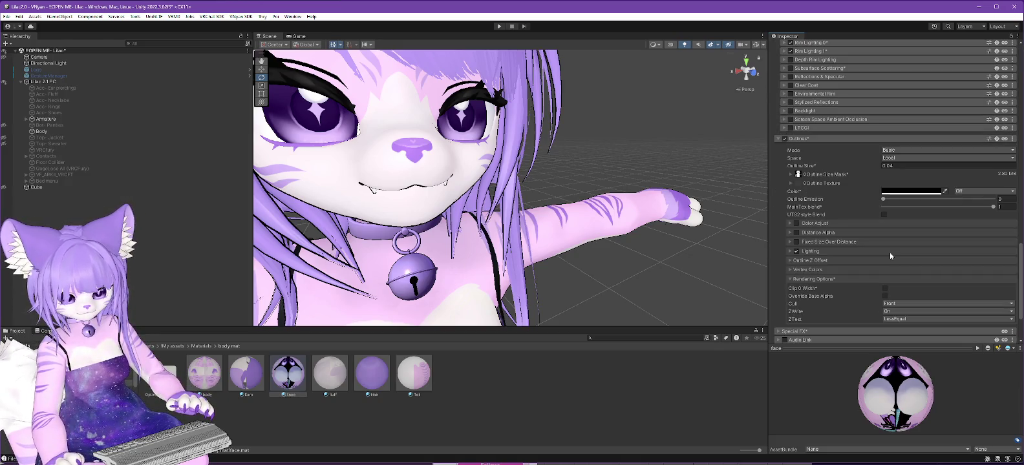
pyautogui.click(885, 288)
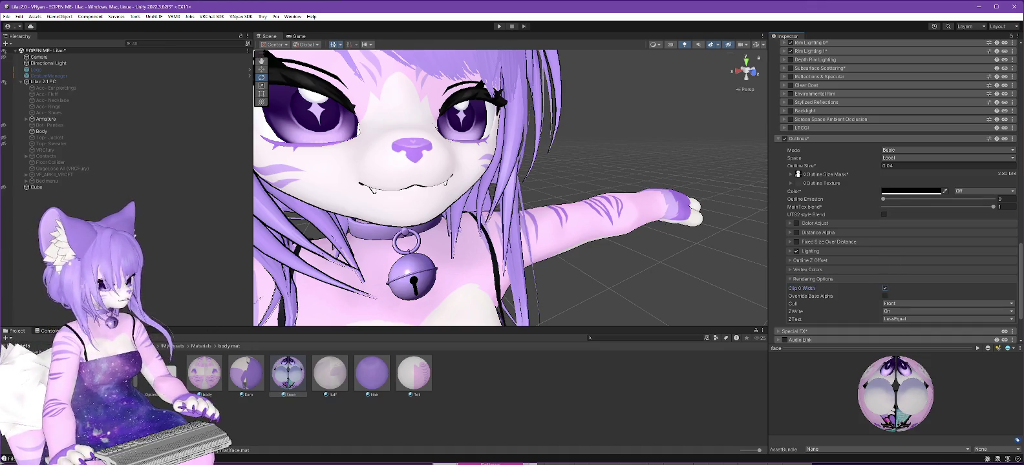
pyautogui.hotkey('alt', 'Tab')
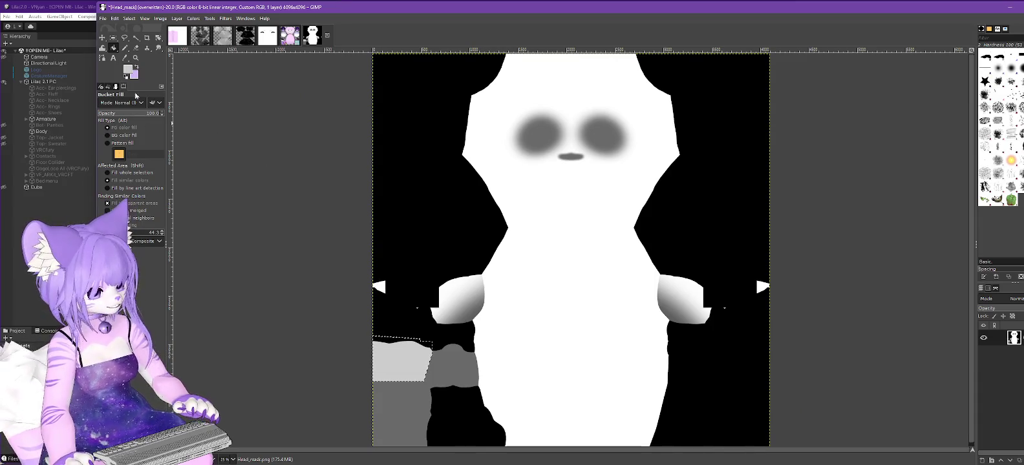
# Step: Fill the head mask's light-grey lower-left patch with white (ffffff)
pyautogui.click(128, 69)
pyautogui.write('ffffff')
pyautogui.press('Return')
pyautogui.click(967, 223)
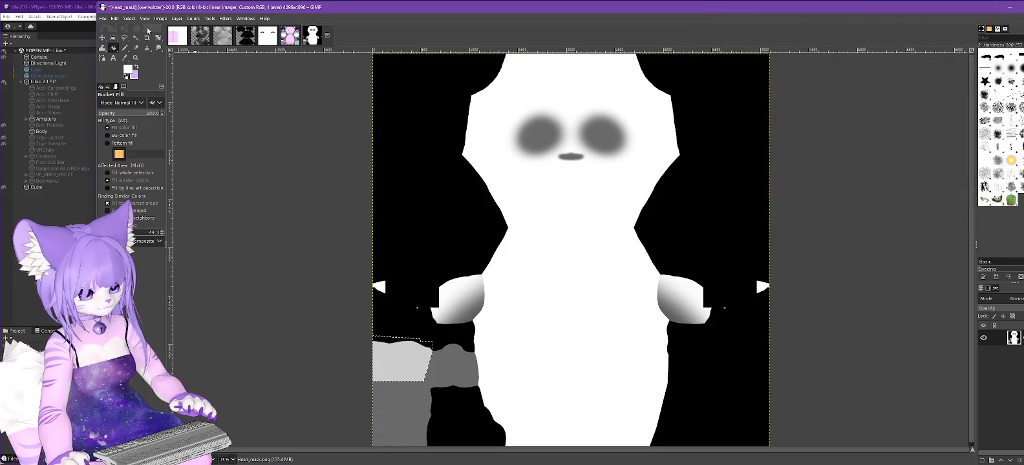
pyautogui.click(395, 367)
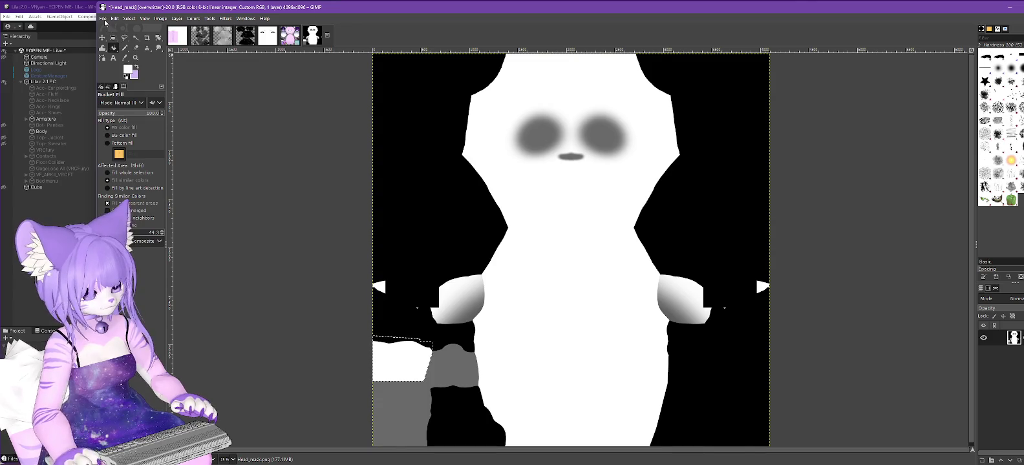
# Step: Overwrite Head_mask.png with the edited mask and return to Unity
pyautogui.click(103, 19)
pyautogui.click(131, 141)
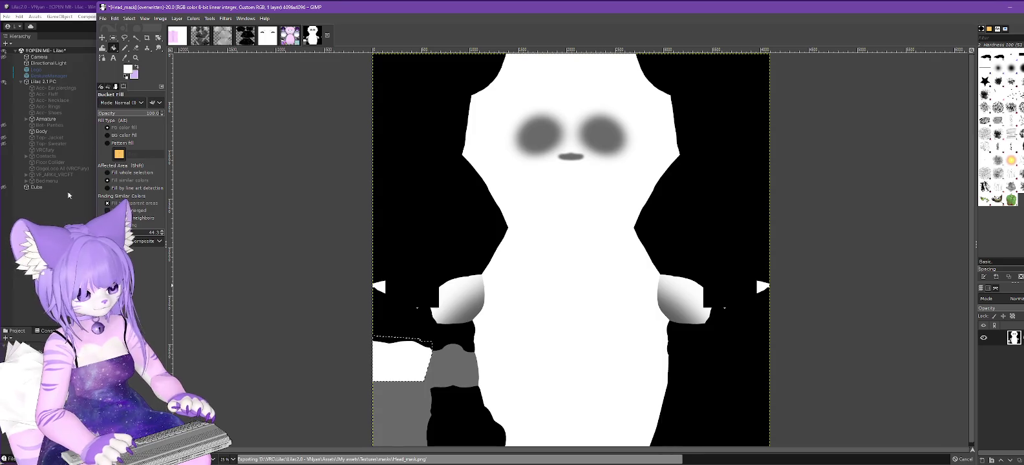
pyautogui.click(74, 9)
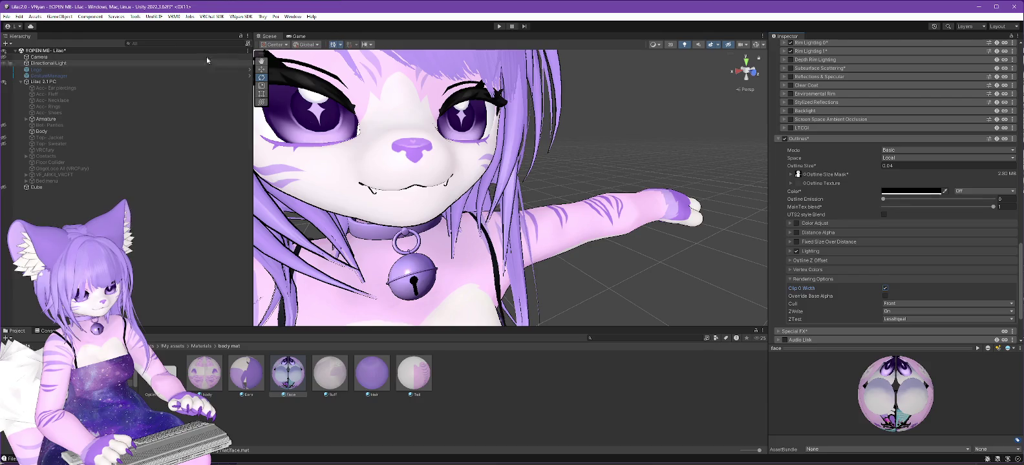
# Step: Lock all Lilac 2.1 PC materials and re-export over Lilac 2.3.1 PC.vsfavatar
pyautogui.rightClick(49, 82)
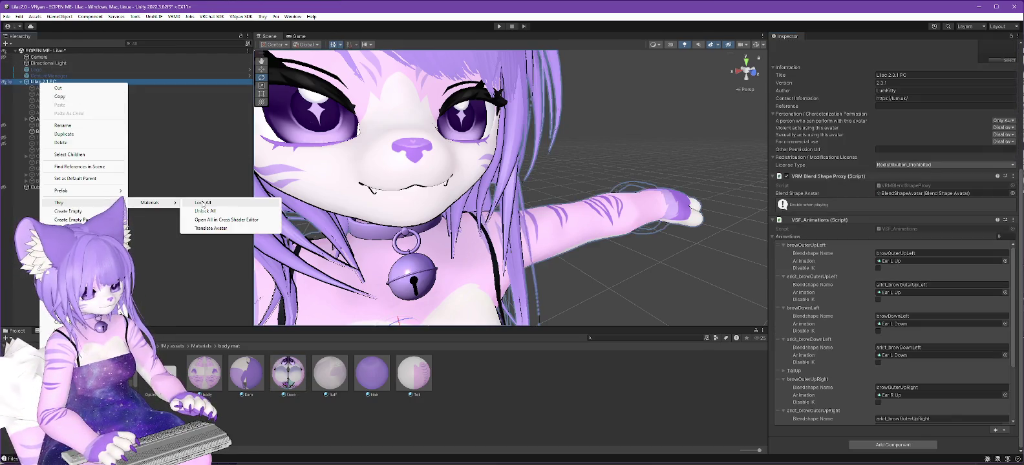
pyautogui.moveTo(149, 202)
pyautogui.click(220, 202)
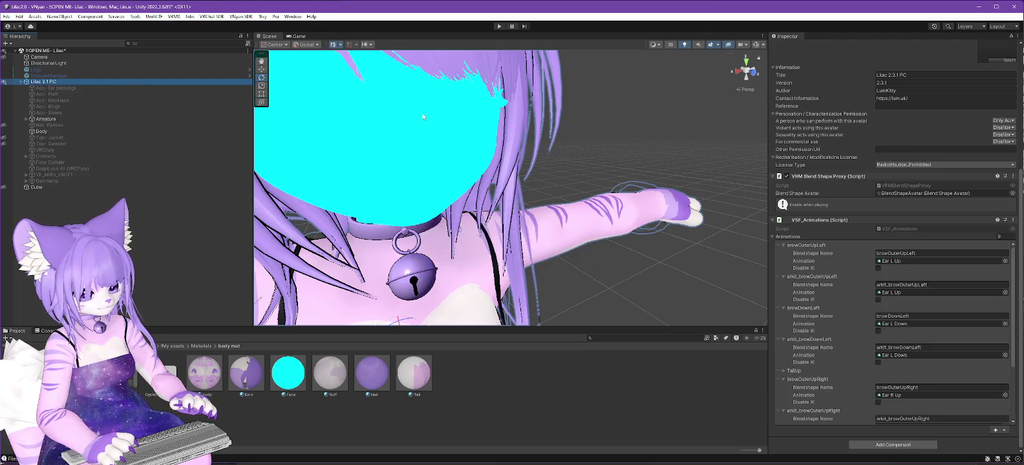
pyautogui.click(241, 16)
pyautogui.click(366, 34)
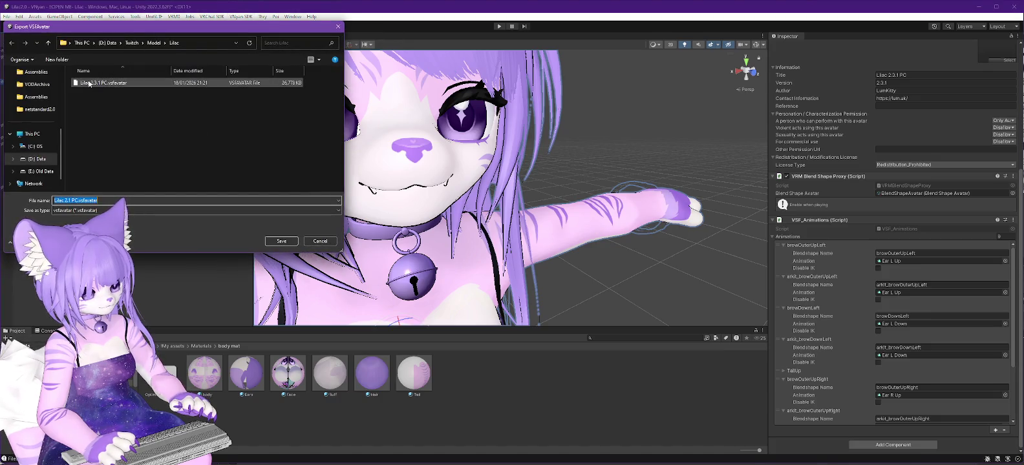
pyautogui.doubleClick(89, 83)
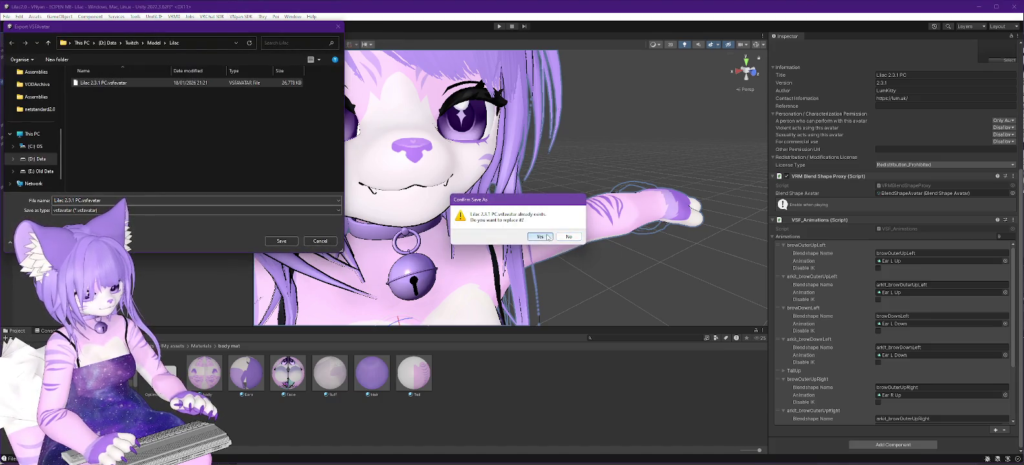
pyautogui.click(540, 237)
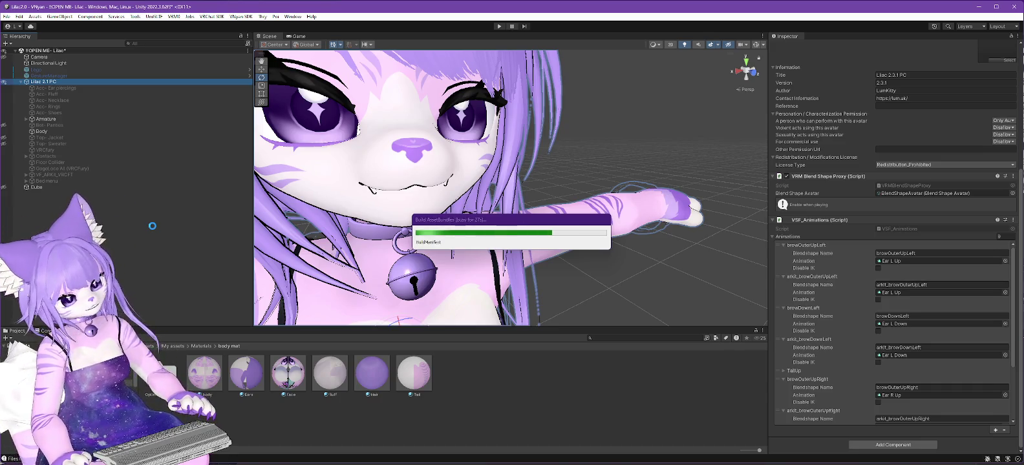
pyautogui.click(535, 251)
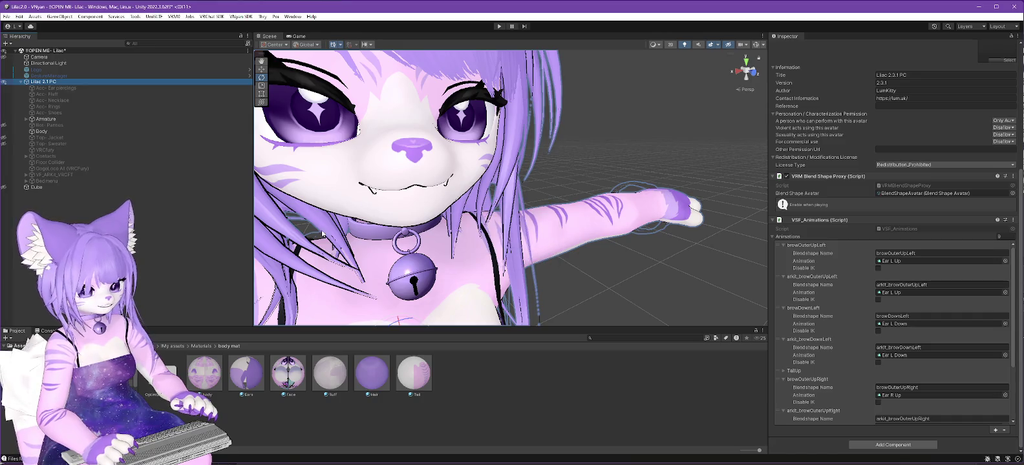
pyautogui.hotkey('alt', 'Tab')
pyautogui.click(777, 49)
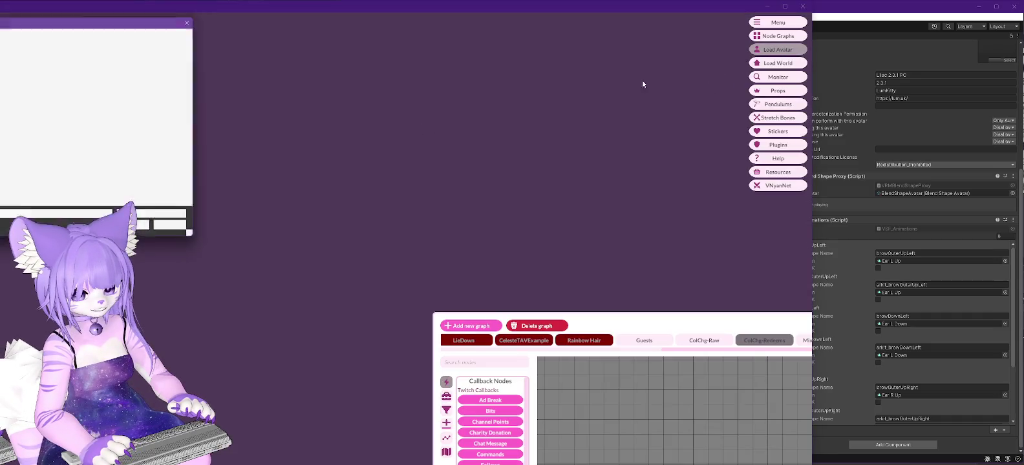
# Step: Load Lilac 2.3.1 PC.vsfavatar into VNyan
pyautogui.doubleClick(38, 74)
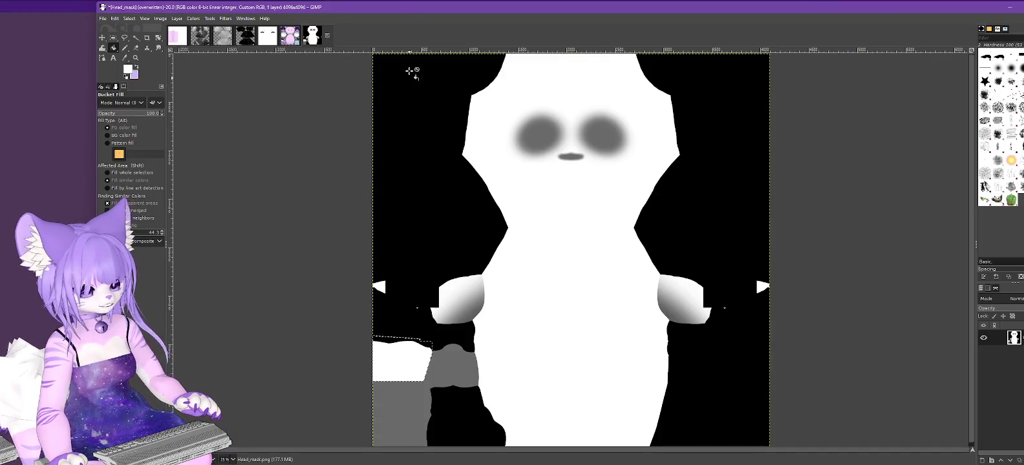
# Step: Export the light-grey head mask back over Head_mask.png, then return to Unity
pyautogui.press('ctrl')
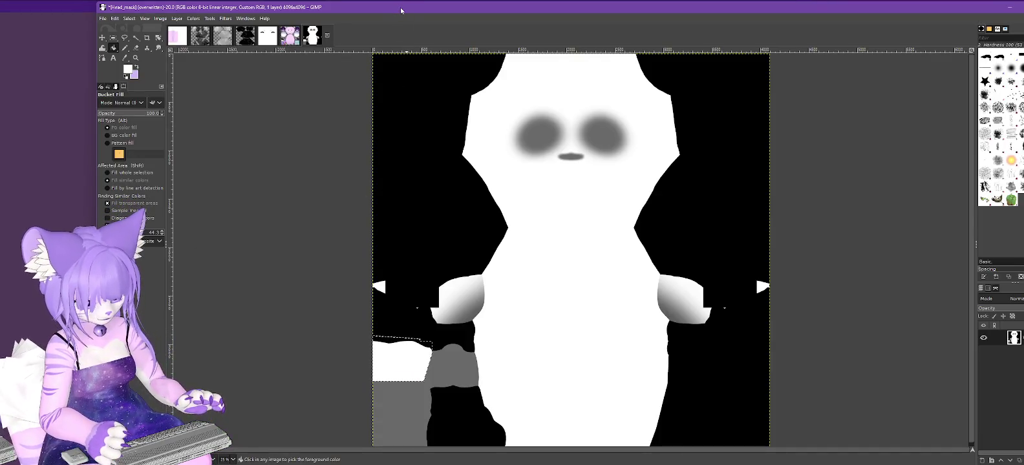
pyautogui.click(103, 19)
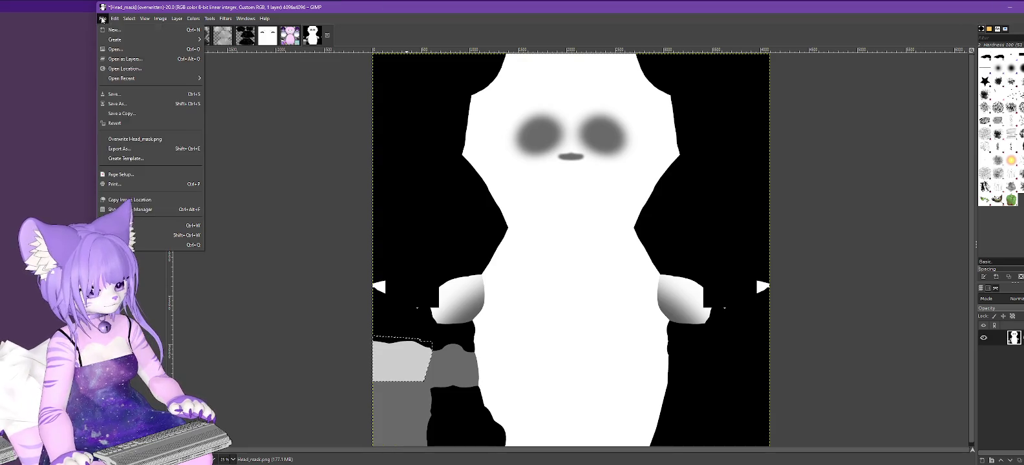
pyautogui.click(140, 141)
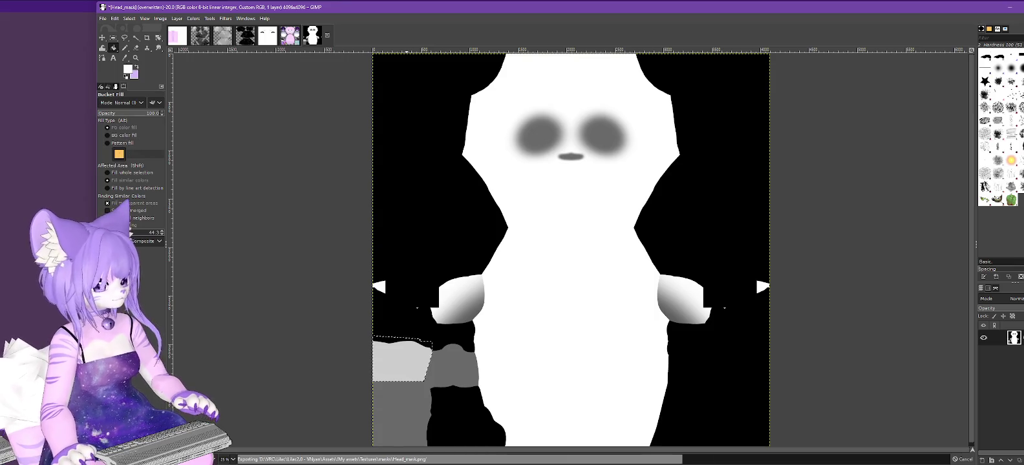
pyautogui.hotkey('alt', 'Tab')
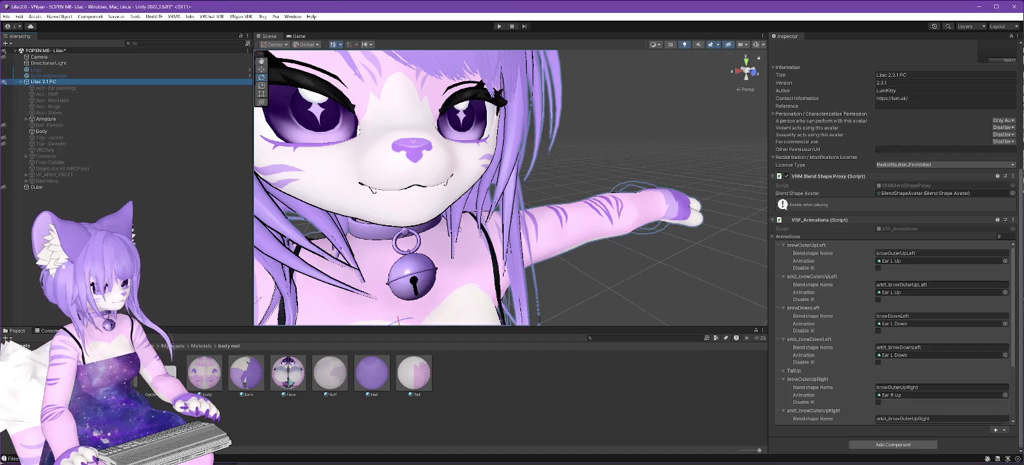
# Step: Orbit to the muzzle and bring up the Body mesh's mouth blendshapes
pyautogui.moveTo(316, 225)
pyautogui.keyDown('alt'); pyautogui.mouseDown()
pyautogui.moveTo(498, 214)
pyautogui.moveTo(572, 192)
pyautogui.moveTo(610, 159)
pyautogui.mouseUp(); pyautogui.keyUp('alt')
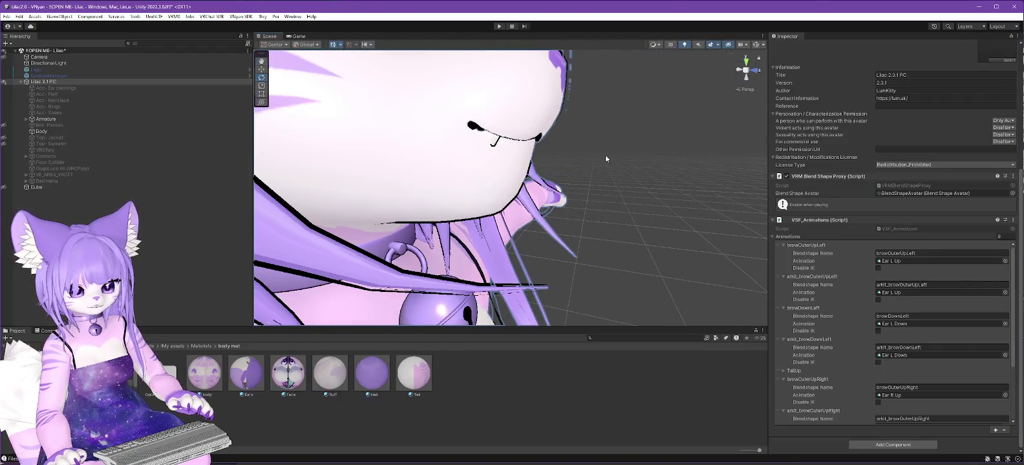
pyautogui.scroll(2, 614, 157)
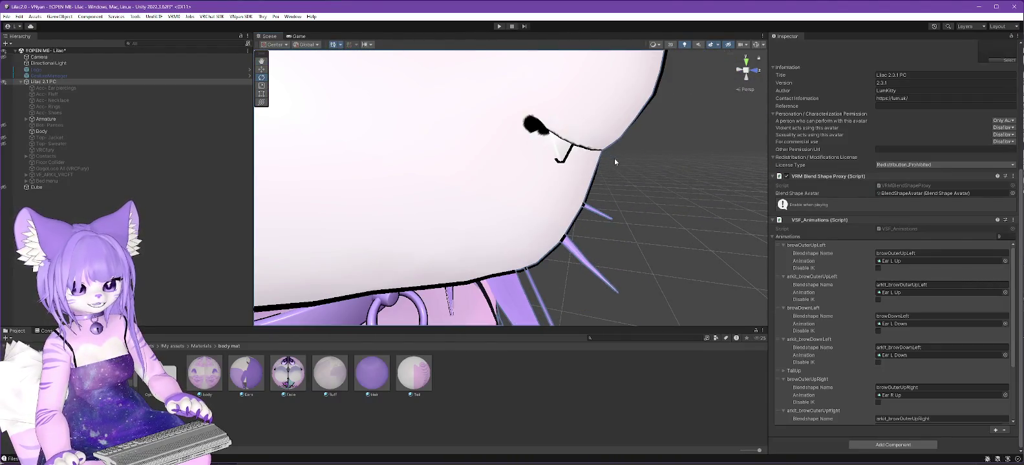
pyautogui.scroll(1, 638, 155)
pyautogui.click(39, 131)
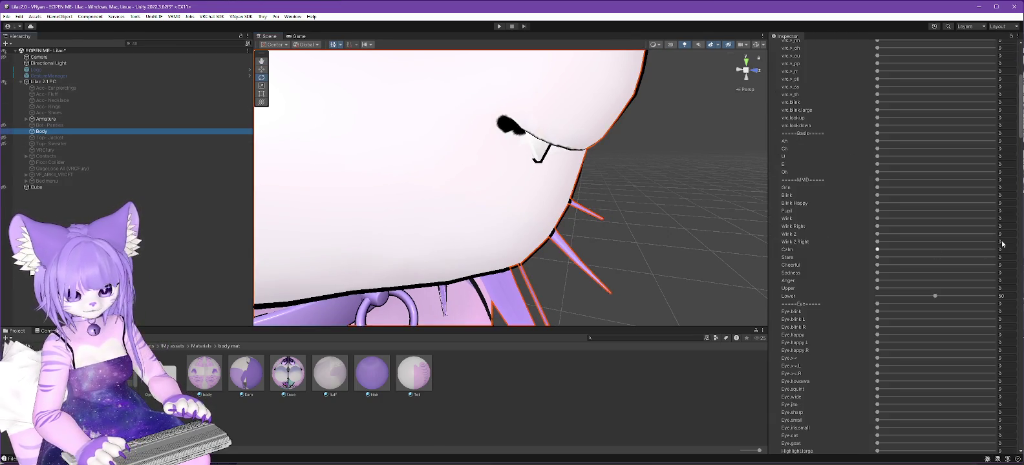
pyautogui.moveTo(1022, 123); pyautogui.dragTo(1013, 139)
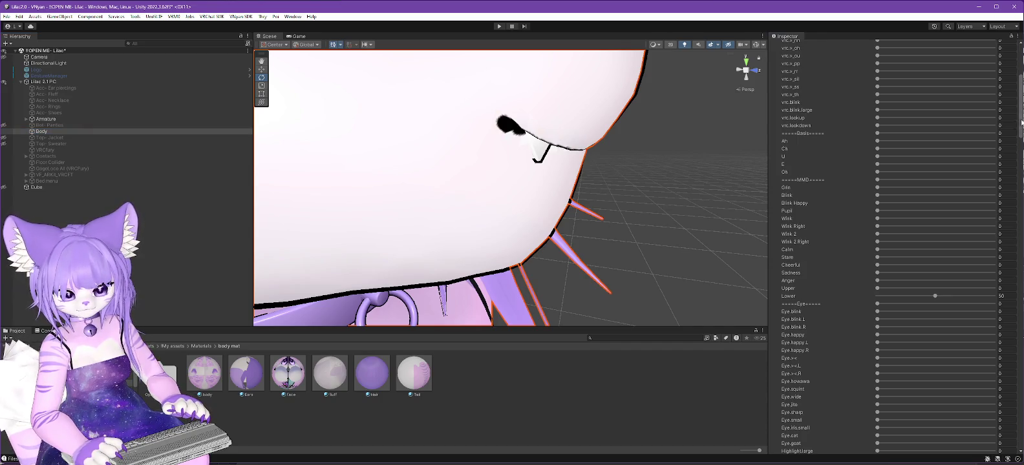
pyautogui.scroll(-3, 1014, 139)
pyautogui.scroll(-2, 1012, 145)
pyautogui.scroll(-3, 1011, 152)
pyautogui.scroll(-2, 1011, 160)
pyautogui.scroll(-1, 1011, 160)
pyautogui.scroll(-3, 1009, 165)
pyautogui.scroll(-3, 1007, 171)
pyautogui.scroll(-1, 1006, 176)
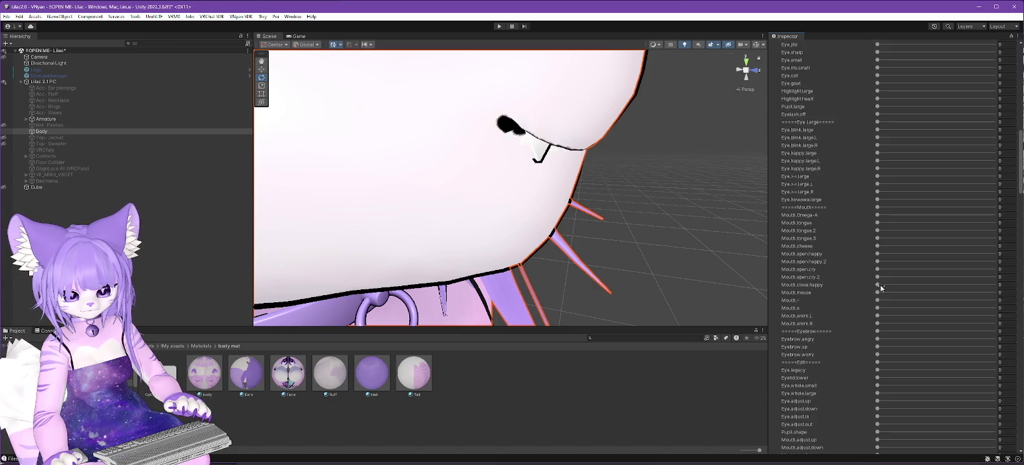
# Step: Preview the Mouth.mouse, Mouth.^ and Mouth.smirk.L (about 10.7) blendshapes
pyautogui.moveTo(877, 295); pyautogui.dragTo(882, 295)
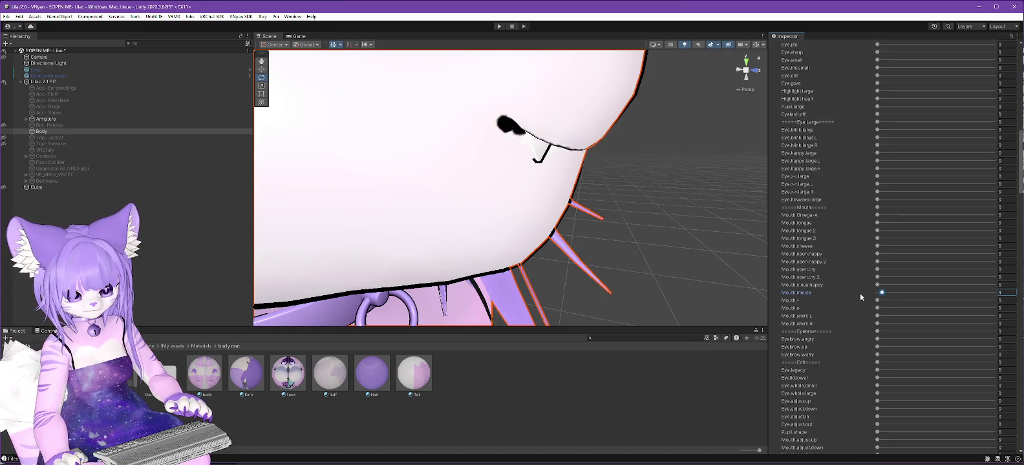
pyautogui.moveTo(878, 301); pyautogui.dragTo(877, 309)
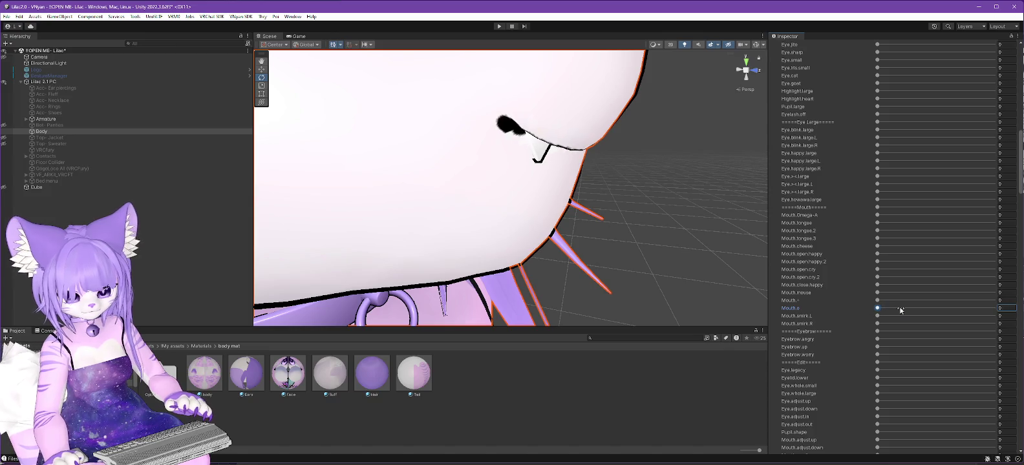
pyautogui.moveTo(877, 316)
pyautogui.mouseDown()
pyautogui.moveTo(890, 316)
pyautogui.moveTo(852, 325)
pyautogui.mouseUp()
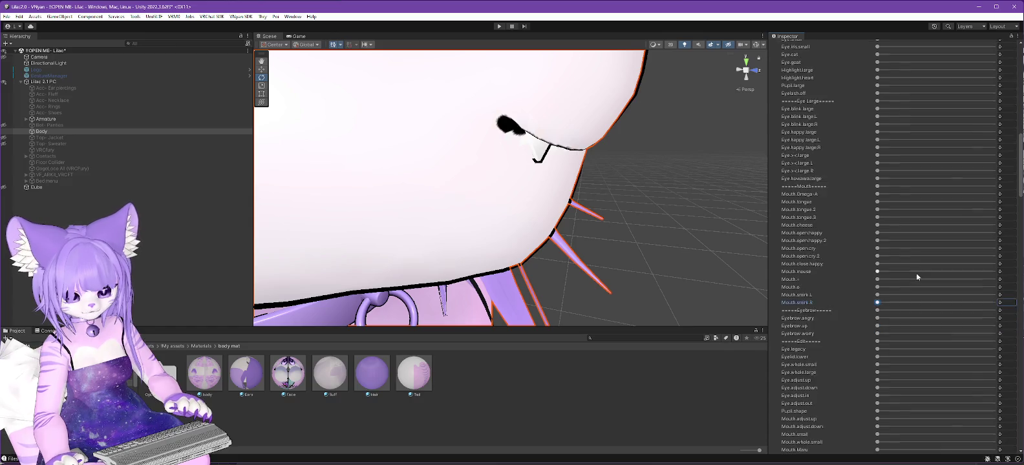
pyautogui.scroll(-3, 916, 272)
pyautogui.scroll(-3, 844, 273)
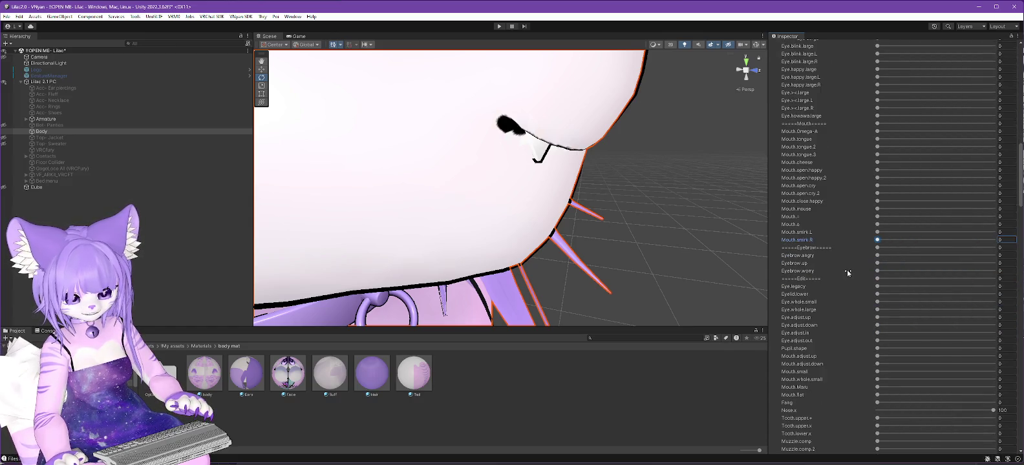
pyautogui.scroll(-4, 847, 273)
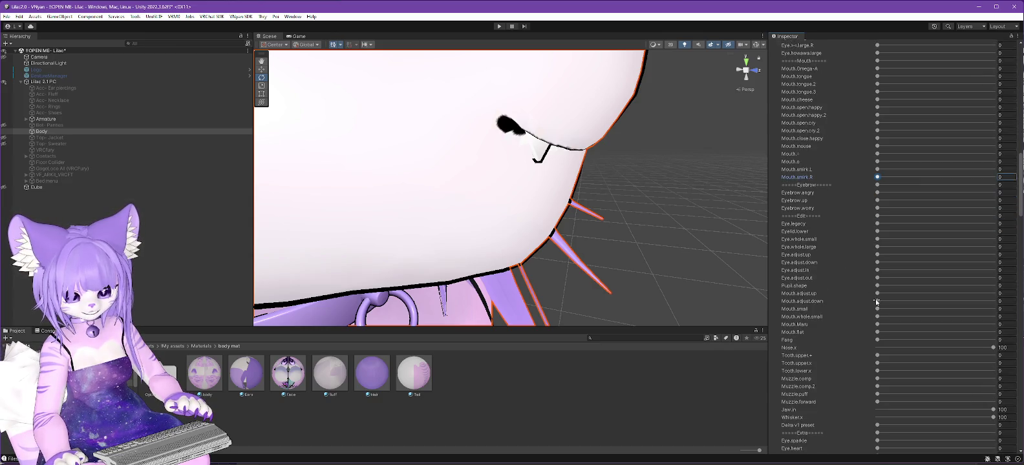
# Step: Preview Mouth.Maru, Mouth.adjust up/down, Fang (about 51) and upper tooth shapes
pyautogui.moveTo(878, 325)
pyautogui.mouseDown()
pyautogui.moveTo(873, 340)
pyautogui.moveTo(898, 332)
pyautogui.mouseUp()
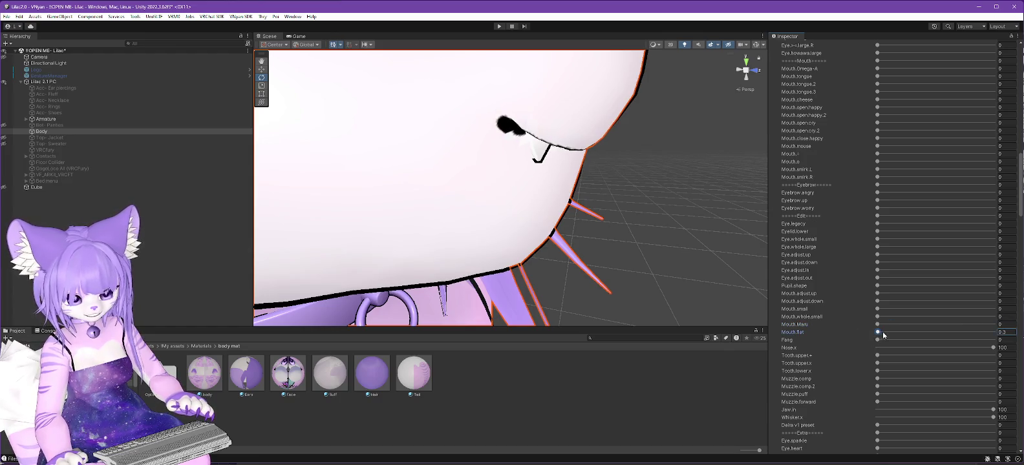
pyautogui.moveTo(878, 294); pyautogui.dragTo(851, 300)
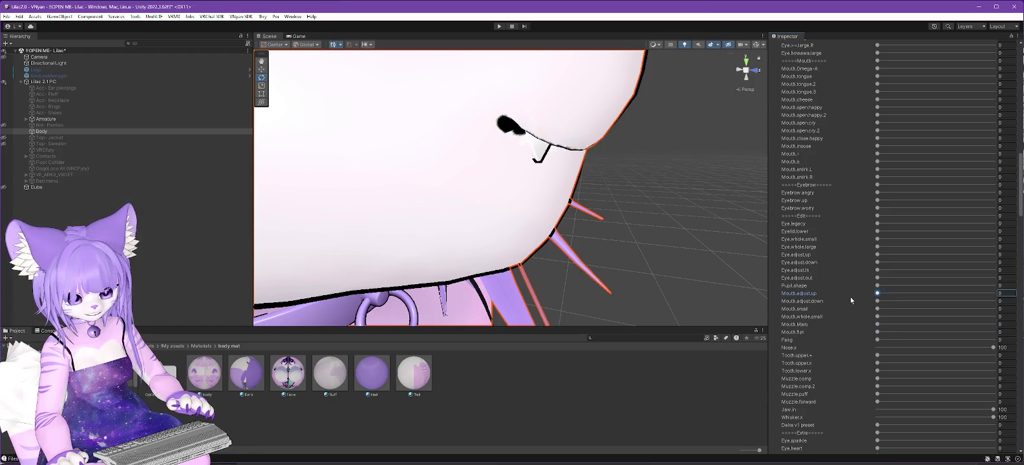
pyautogui.moveTo(878, 301)
pyautogui.mouseDown()
pyautogui.moveTo(855, 302)
pyautogui.moveTo(858, 312)
pyautogui.mouseUp()
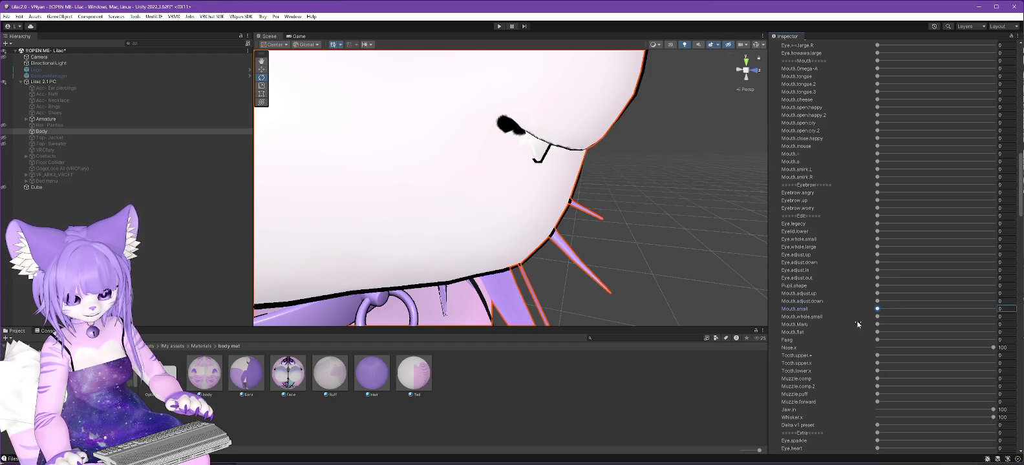
pyautogui.moveTo(878, 342)
pyautogui.mouseDown()
pyautogui.moveTo(974, 333)
pyautogui.moveTo(852, 325)
pyautogui.mouseUp()
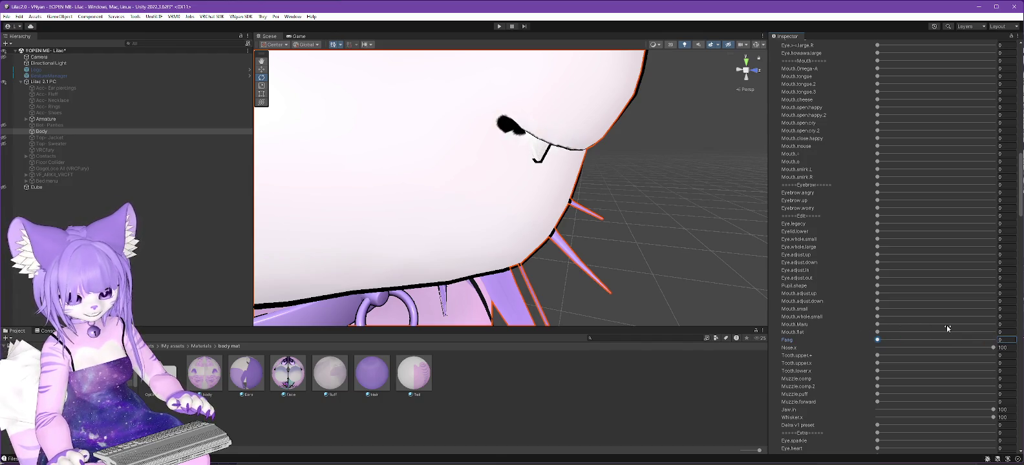
pyautogui.click(993, 349)
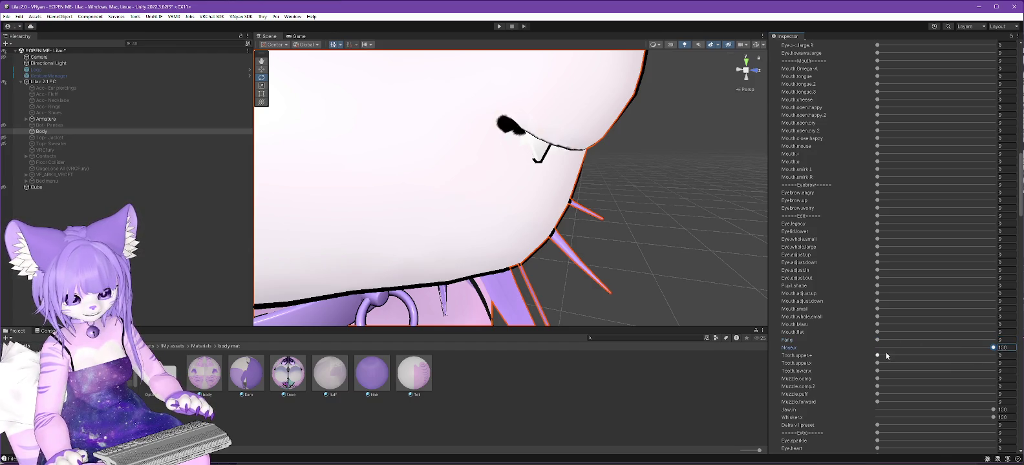
pyautogui.moveTo(878, 356)
pyautogui.mouseDown()
pyautogui.moveTo(868, 355)
pyautogui.moveTo(1011, 348)
pyautogui.mouseUp()
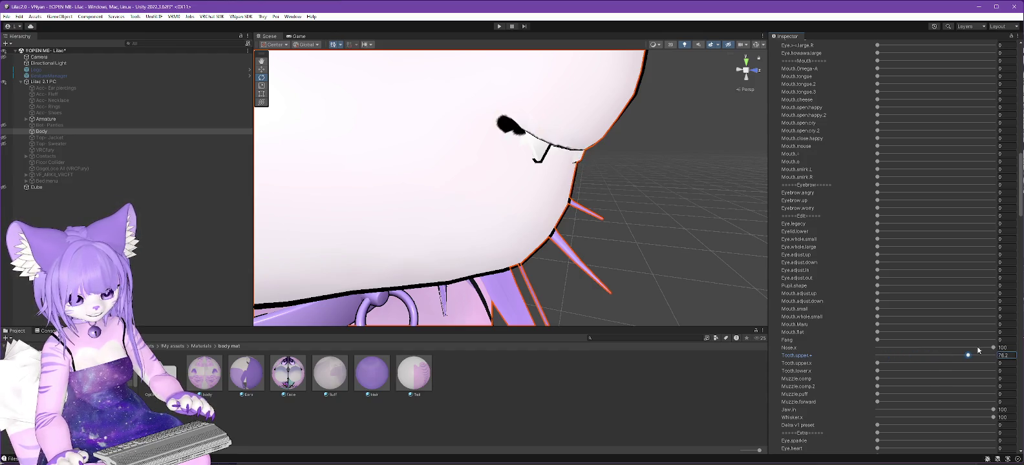
pyautogui.moveTo(666, 280); pyautogui.dragTo(643, 266, button='right')
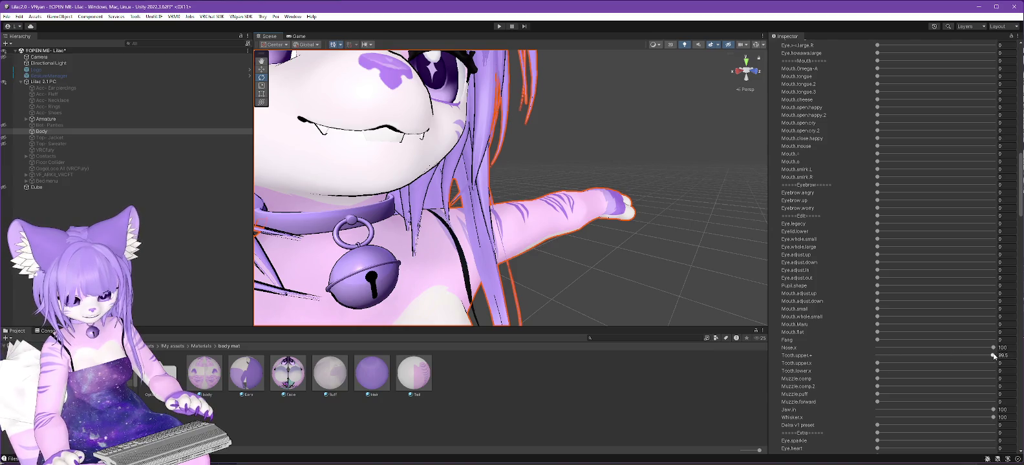
pyautogui.moveTo(993, 355)
pyautogui.mouseDown()
pyautogui.moveTo(873, 356)
pyautogui.moveTo(887, 364)
pyautogui.moveTo(858, 347)
pyautogui.moveTo(969, 370)
pyautogui.mouseUp()
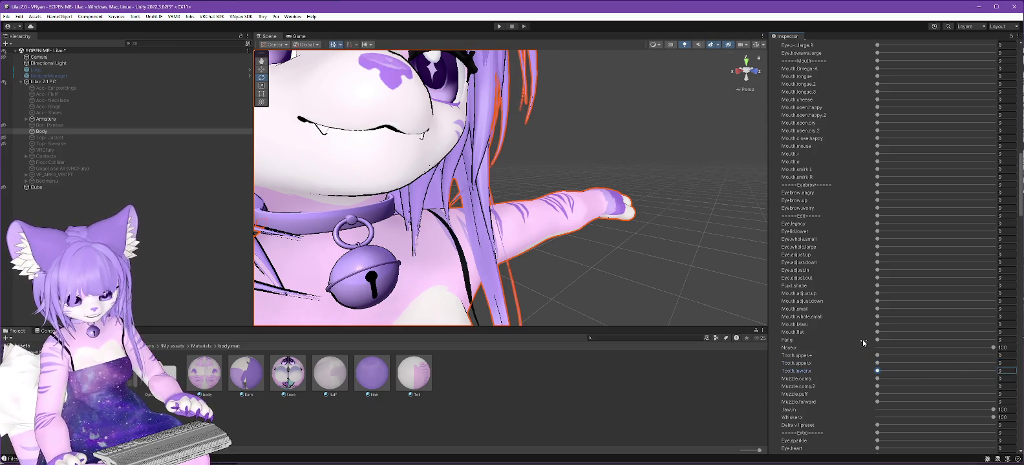
# Step: Check the Muzzle shapes, push Muzzle.forward to 18, and check Jaw.in, Whisker.x and Delta v1
pyautogui.click(878, 380)
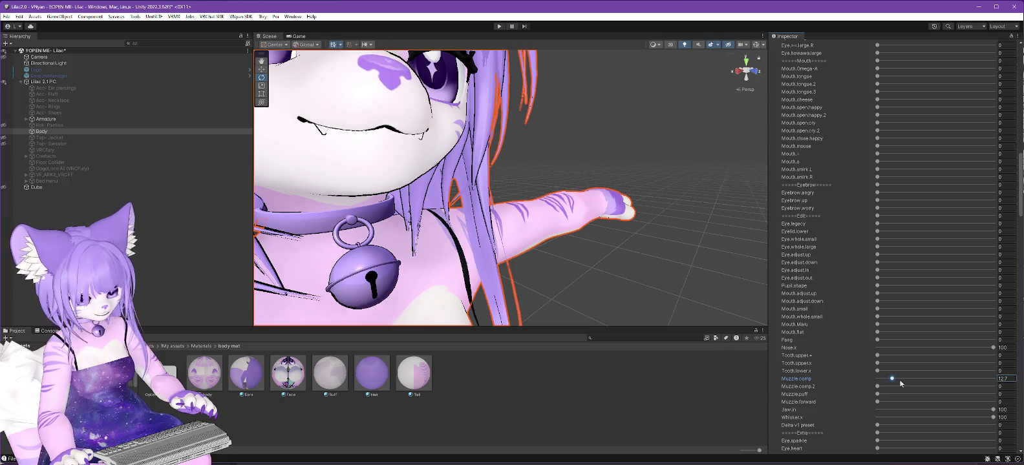
pyautogui.click(878, 386)
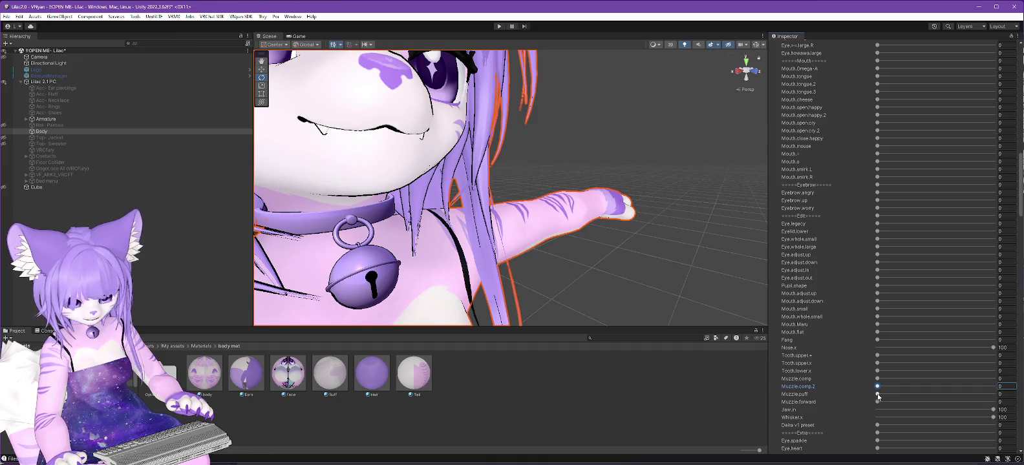
pyautogui.click(877, 394)
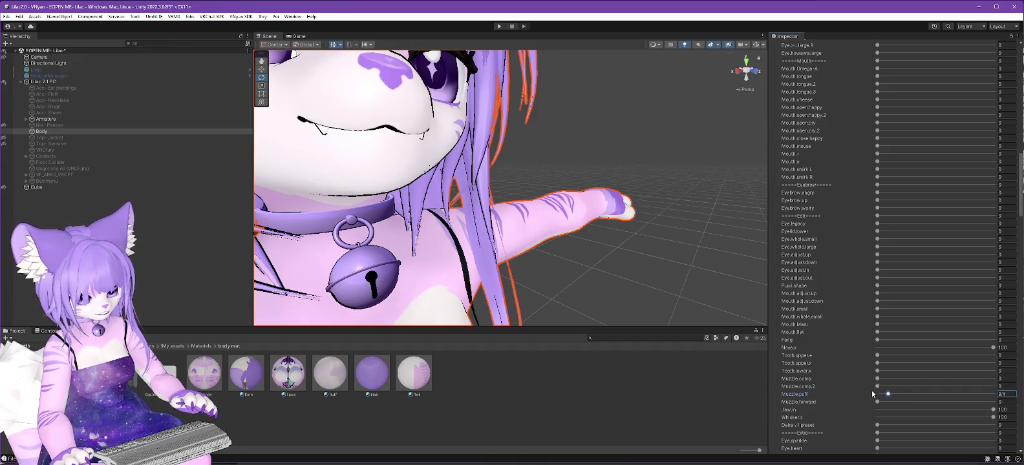
pyautogui.moveTo(877, 403)
pyautogui.mouseDown()
pyautogui.moveTo(907, 403)
pyautogui.moveTo(806, 393)
pyautogui.mouseUp()
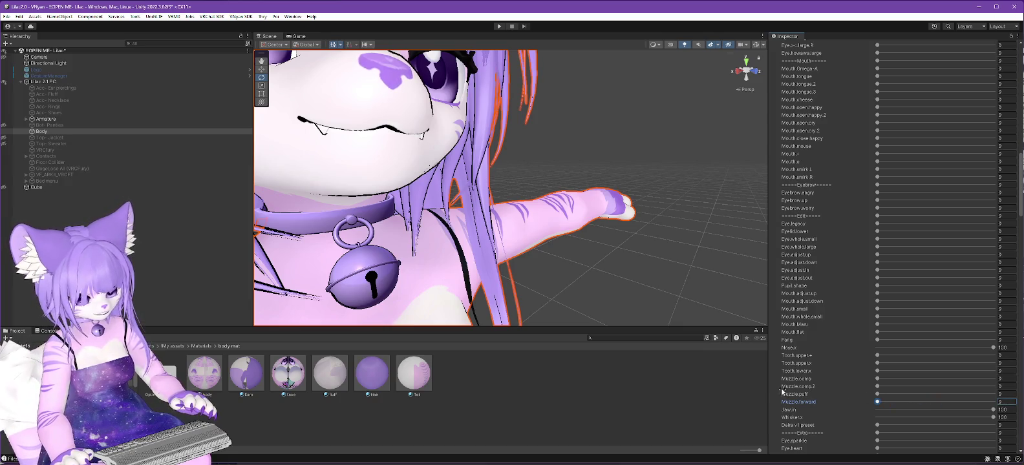
pyautogui.click(994, 411)
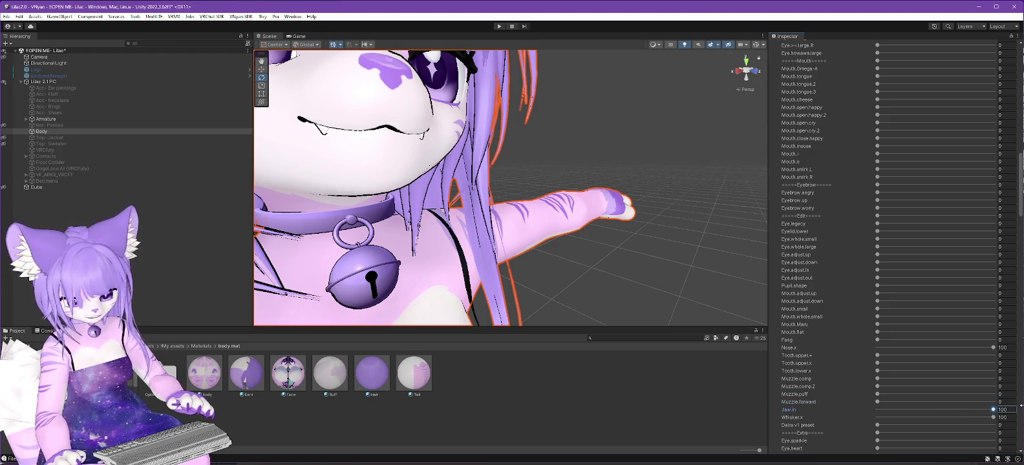
pyautogui.click(993, 419)
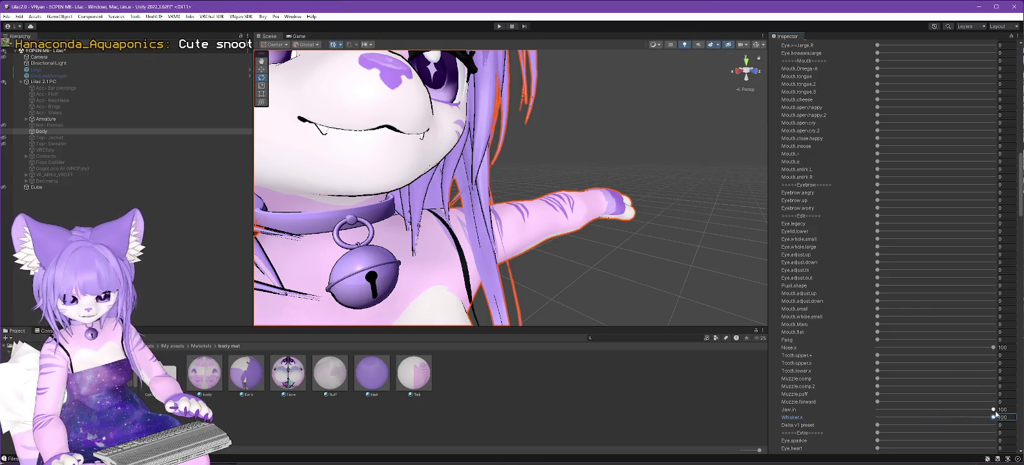
pyautogui.click(878, 425)
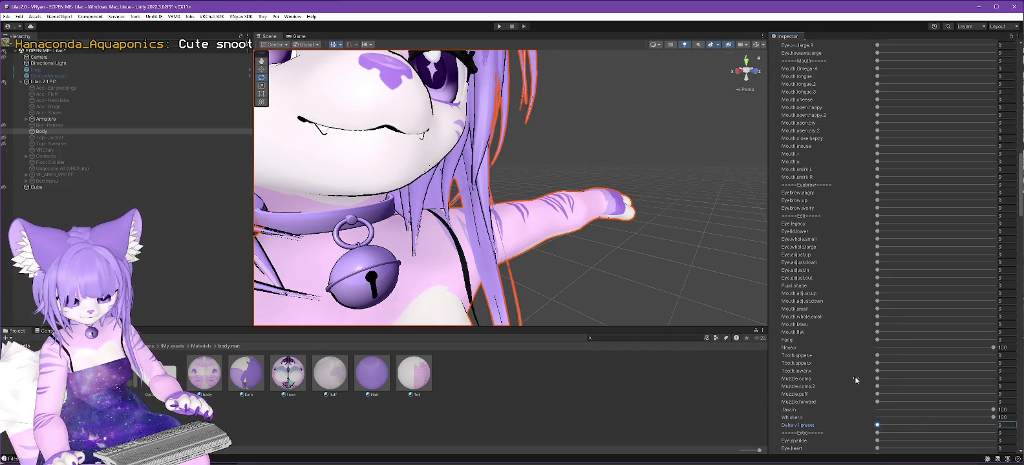
pyautogui.scroll(-3, 856, 380)
pyautogui.moveTo(878, 399); pyautogui.dragTo(892, 400)
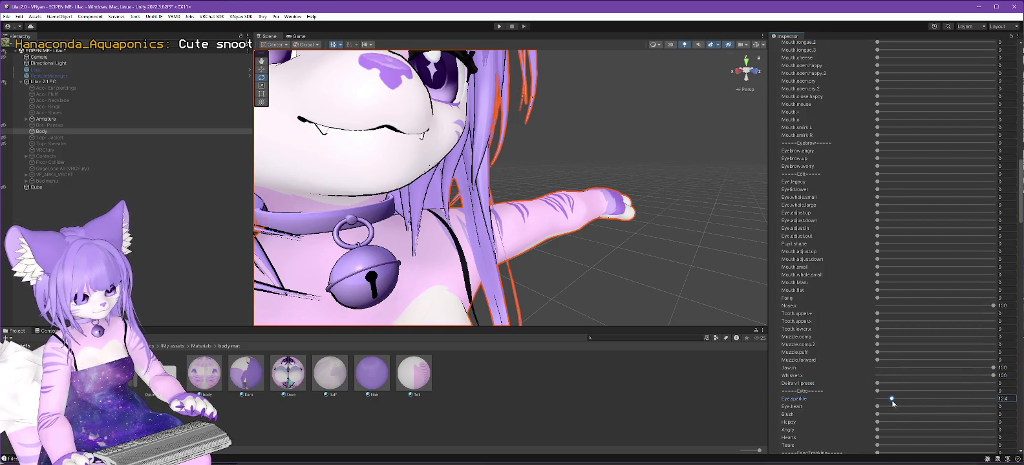
pyautogui.moveTo(980, 399); pyautogui.dragTo(822, 398)
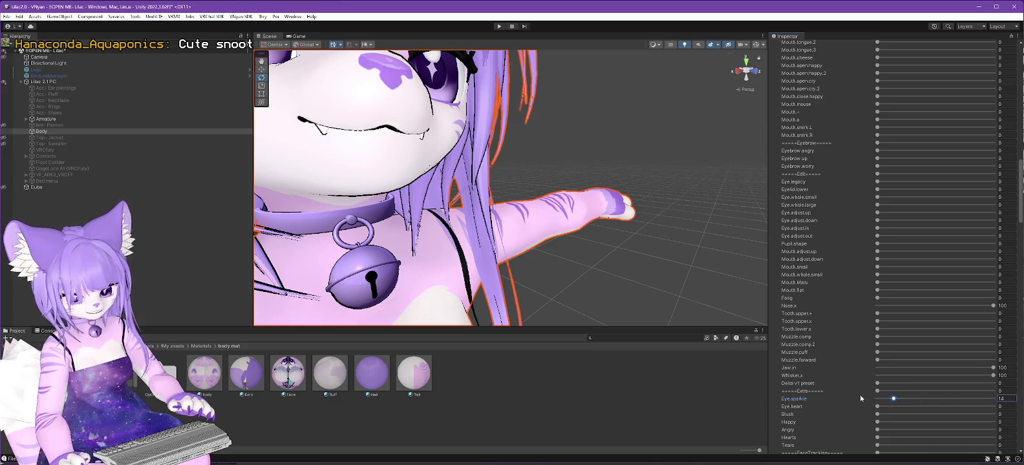
pyautogui.scroll(-4, 839, 373)
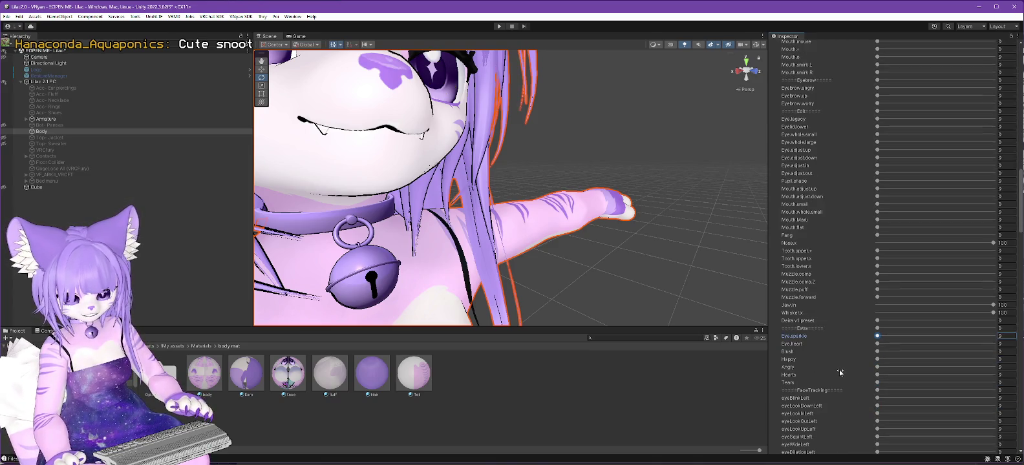
pyautogui.scroll(-1, 839, 373)
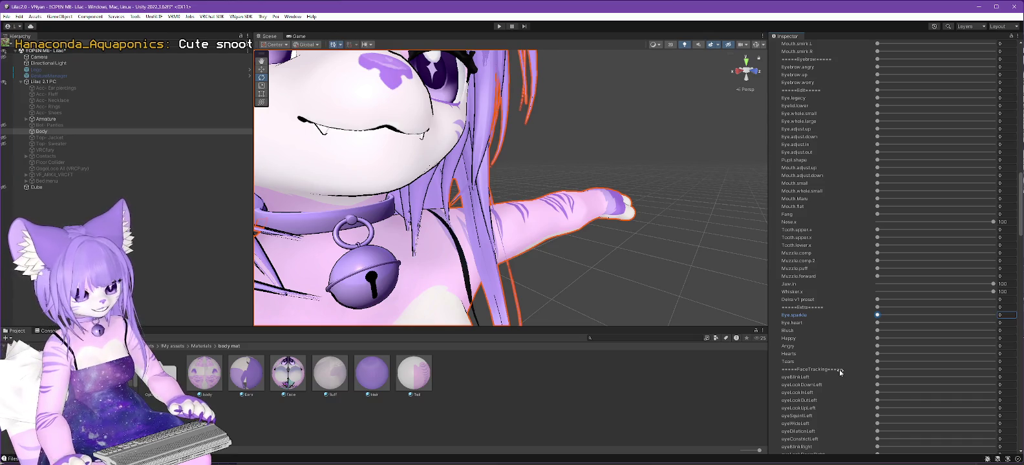
pyautogui.scroll(1, 840, 373)
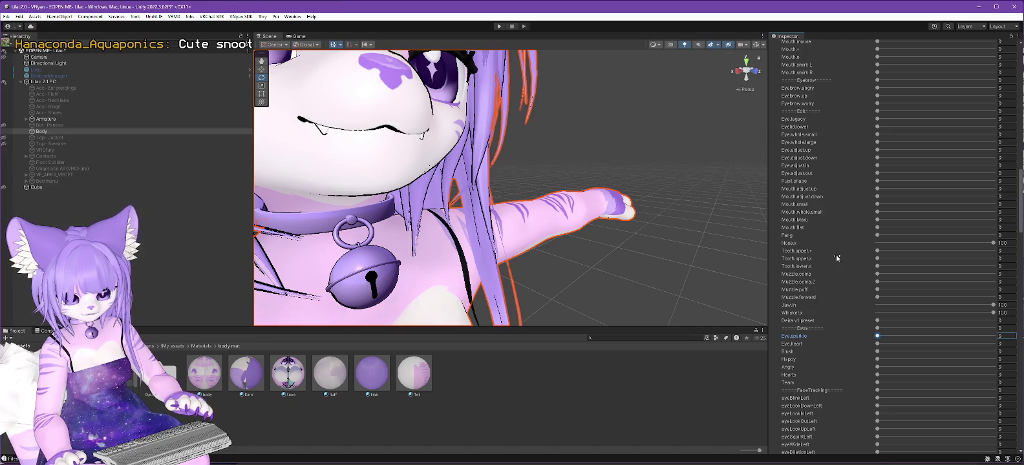
pyautogui.click(877, 259)
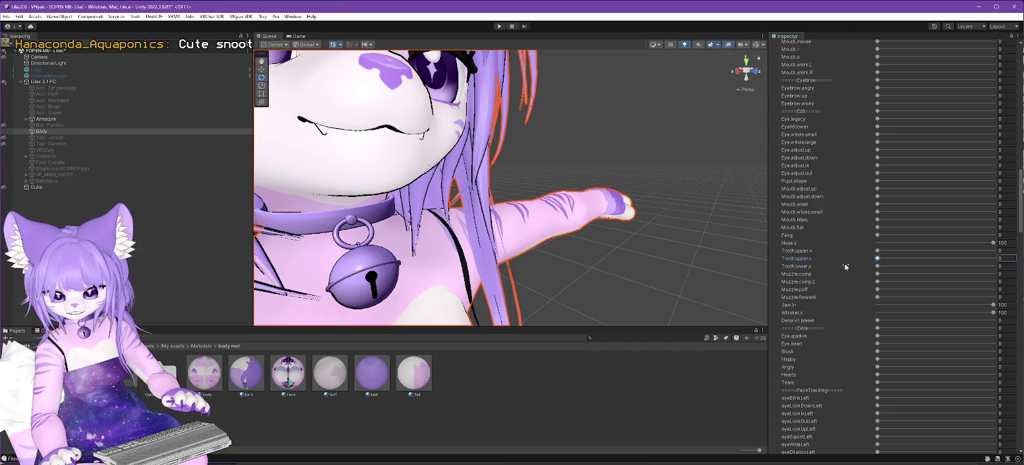
pyautogui.write('-3')
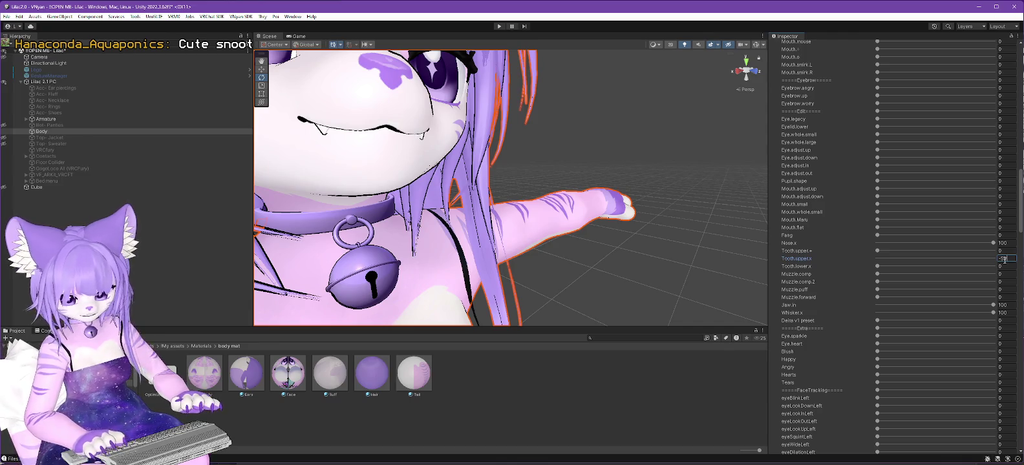
pyautogui.press('Return')
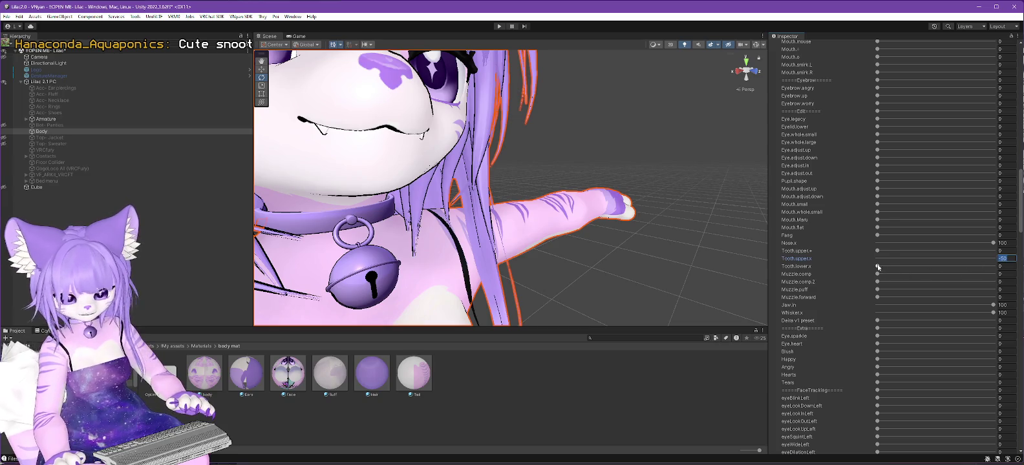
pyautogui.write('0')
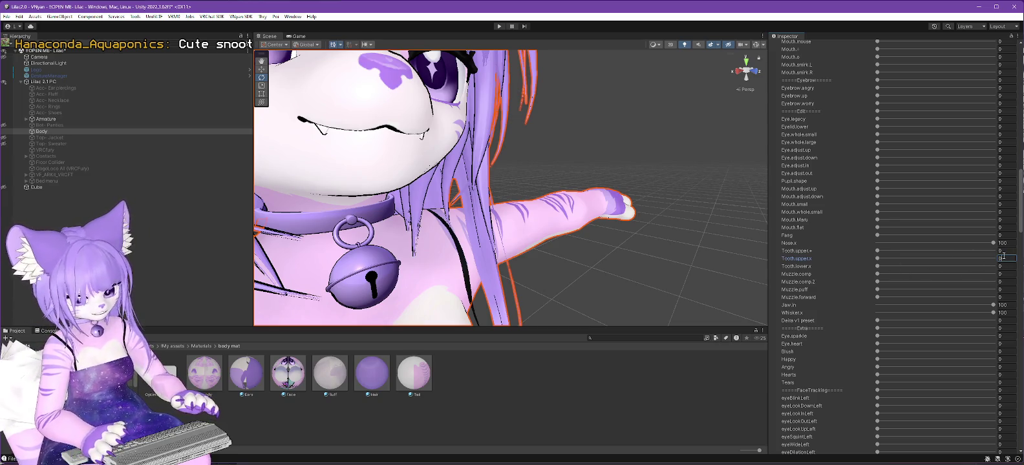
pyautogui.moveTo(1021, 224); pyautogui.dragTo(1021, 310)
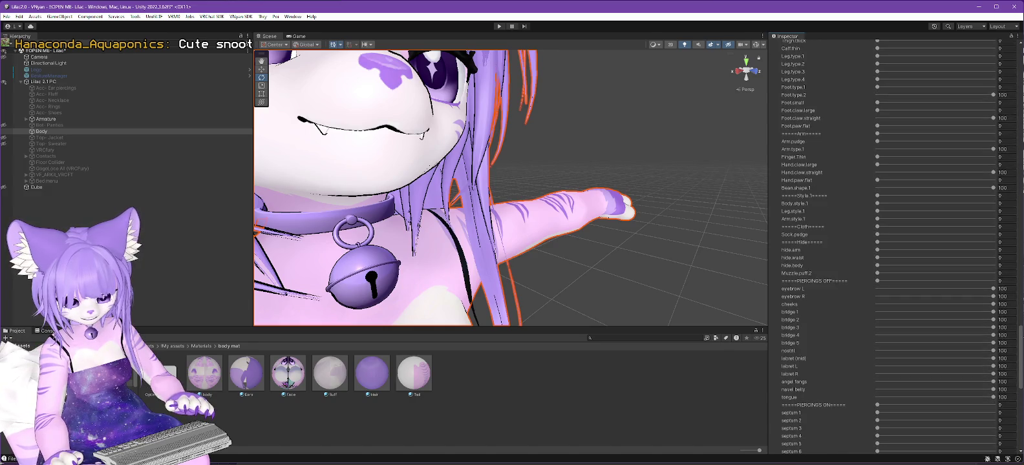
pyautogui.scroll(-3, 898, 246)
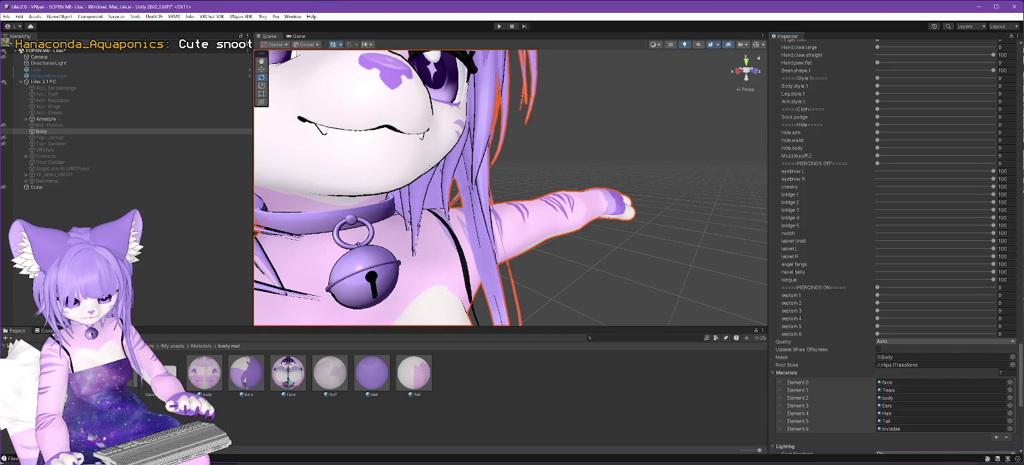
pyautogui.scroll(-1, 899, 245)
pyautogui.scroll(-1, 899, 246)
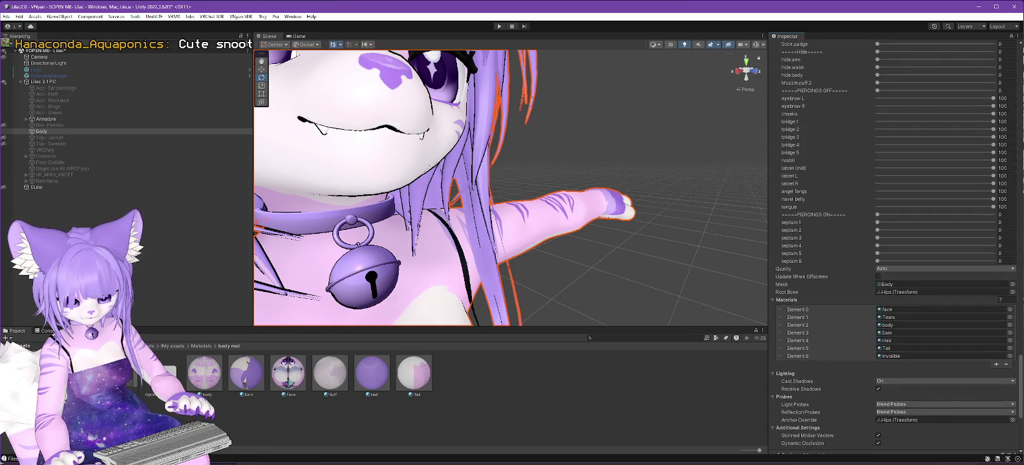
pyautogui.scroll(-1, 898, 246)
pyautogui.scroll(-1, 899, 246)
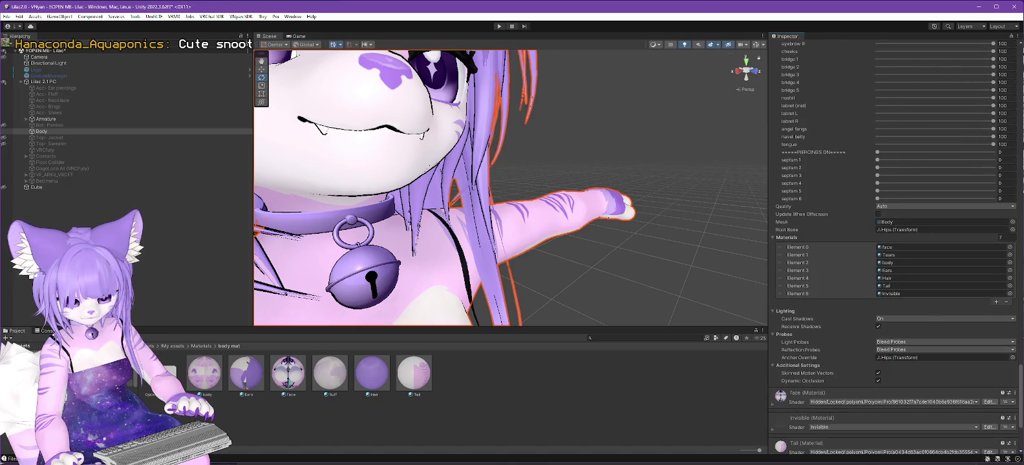
pyautogui.scroll(3, 899, 246)
pyautogui.scroll(3, 899, 246)
pyautogui.scroll(3, 899, 245)
pyautogui.scroll(3, 899, 245)
pyautogui.scroll(3, 899, 246)
pyautogui.scroll(3, 898, 245)
pyautogui.scroll(3, 898, 246)
pyautogui.scroll(3, 898, 246)
pyautogui.scroll(1, 898, 246)
pyautogui.scroll(1, 898, 246)
pyautogui.scroll(1, 898, 246)
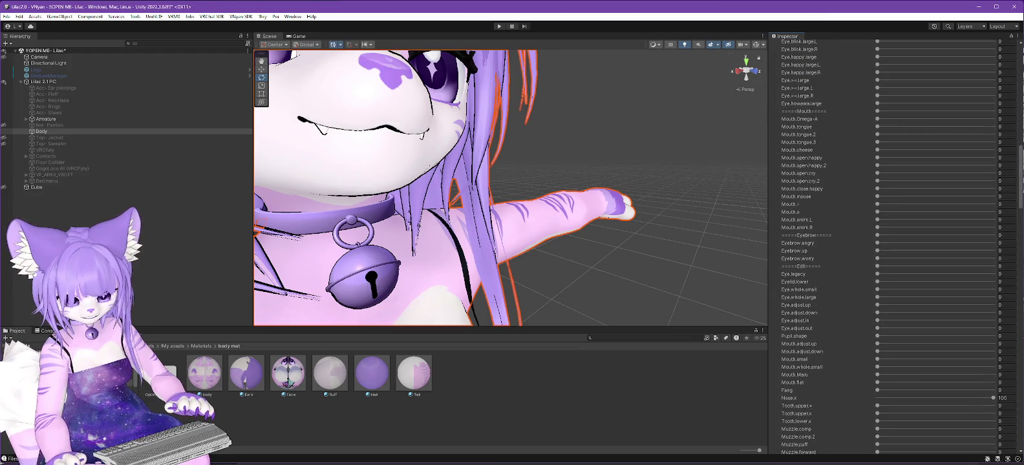
pyautogui.moveTo(878, 120)
pyautogui.mouseDown()
pyautogui.moveTo(984, 121)
pyautogui.moveTo(777, 123)
pyautogui.mouseUp()
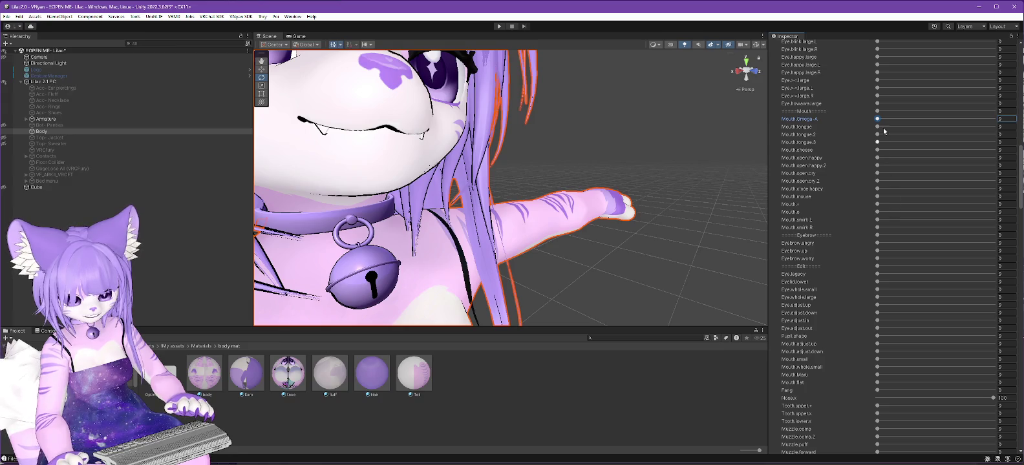
# Step: Preview the Omega-A, tongue, open.happy, ε and smirk mouth shapes, then inspect under the chin
pyautogui.moveTo(877, 120); pyautogui.dragTo(834, 122)
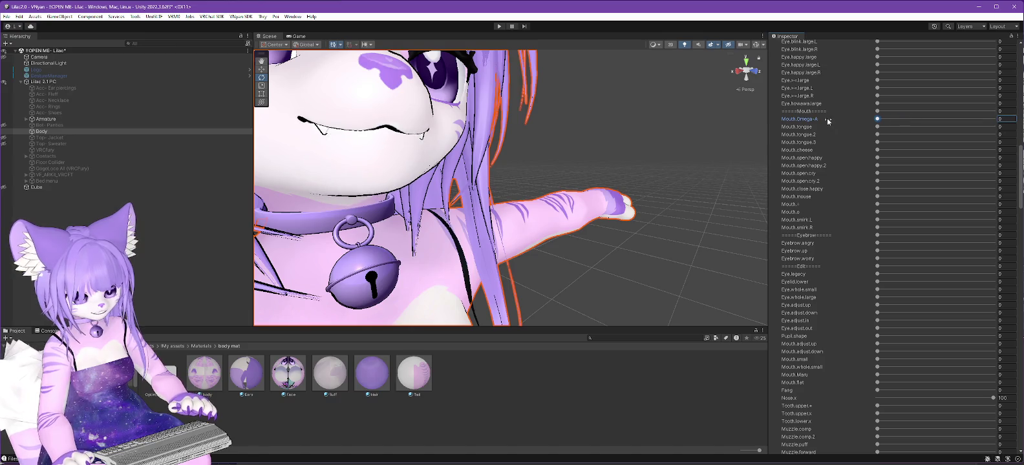
pyautogui.moveTo(878, 127)
pyautogui.mouseDown()
pyautogui.moveTo(993, 126)
pyautogui.moveTo(873, 128)
pyautogui.moveTo(895, 149)
pyautogui.moveTo(907, 147)
pyautogui.moveTo(841, 148)
pyautogui.moveTo(909, 148)
pyautogui.moveTo(848, 152)
pyautogui.moveTo(899, 150)
pyautogui.moveTo(802, 146)
pyautogui.moveTo(993, 196)
pyautogui.moveTo(782, 188)
pyautogui.mouseUp()
pyautogui.click(880, 158)
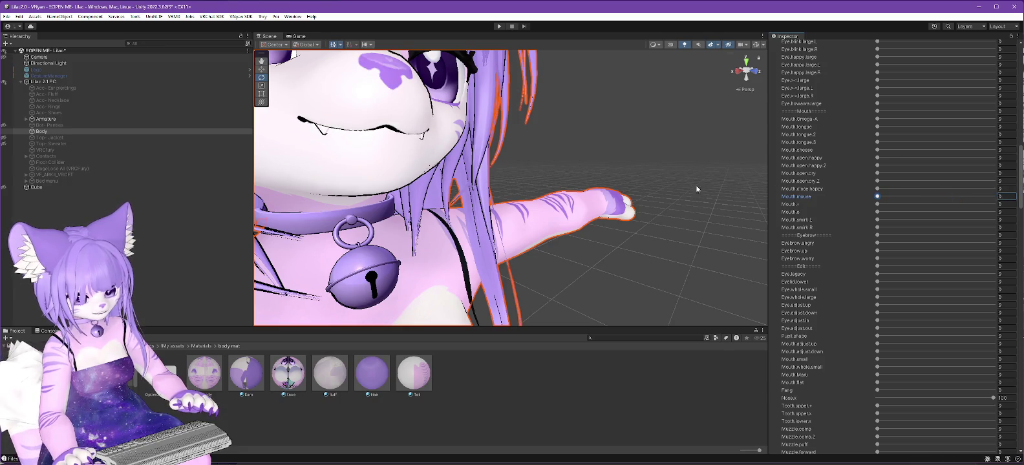
pyautogui.moveTo(877, 204)
pyautogui.mouseDown()
pyautogui.moveTo(993, 212)
pyautogui.moveTo(820, 210)
pyautogui.mouseUp()
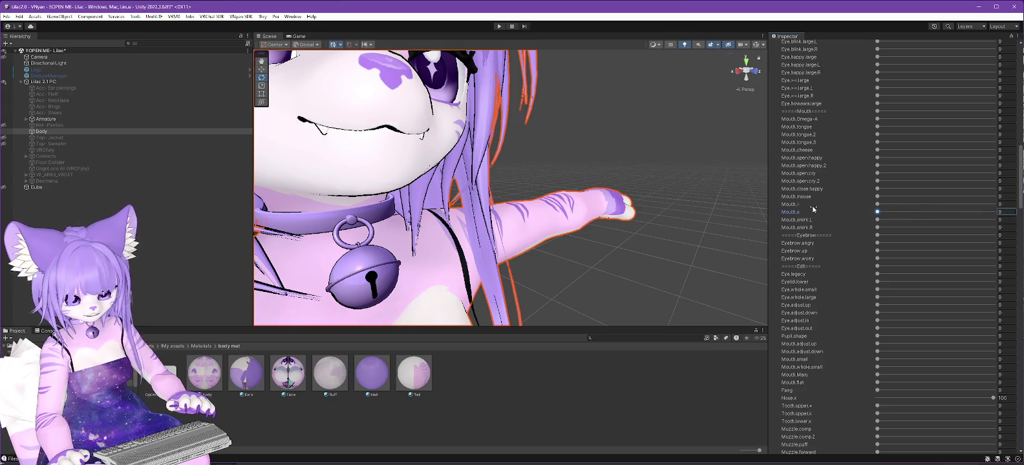
pyautogui.click(877, 221)
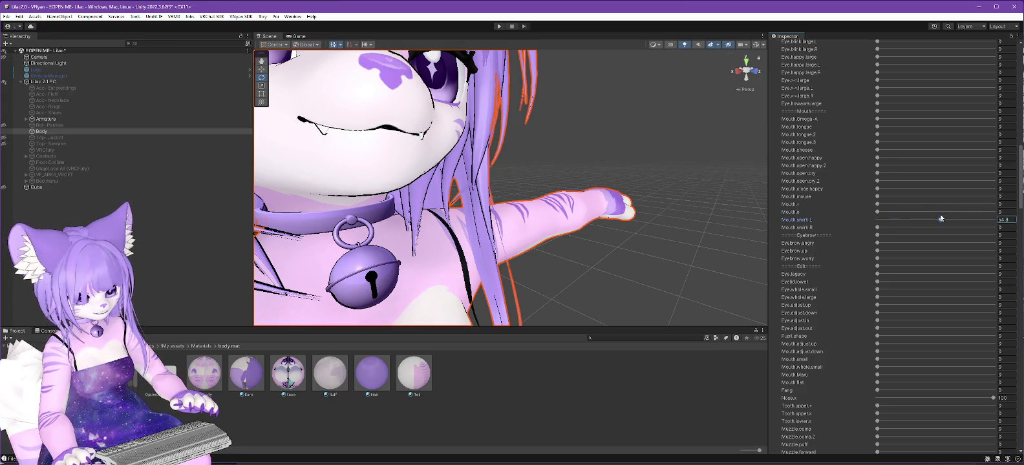
pyautogui.moveTo(878, 227)
pyautogui.mouseDown()
pyautogui.moveTo(993, 228)
pyautogui.moveTo(877, 227)
pyautogui.mouseUp()
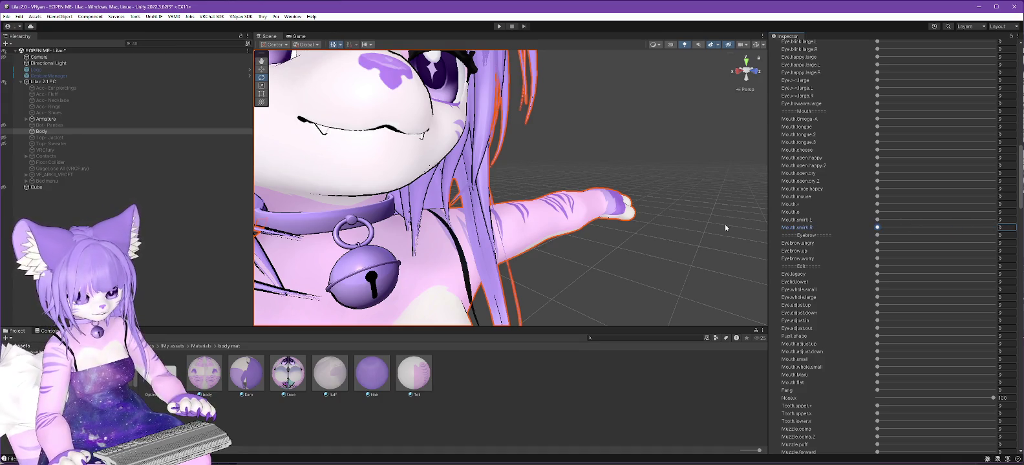
pyautogui.moveTo(724, 224)
pyautogui.keyDown('alt'); pyautogui.mouseDown()
pyautogui.moveTo(584, 169)
pyautogui.moveTo(635, 157)
pyautogui.mouseUp(); pyautogui.keyUp('alt')
pyautogui.scroll(3, 672, 150)
# Step: Reframe on the chin and bell, and set Mouth.Maru to -20
pyautogui.scroll(5, 677, 166)
pyautogui.scroll(5, 678, 173)
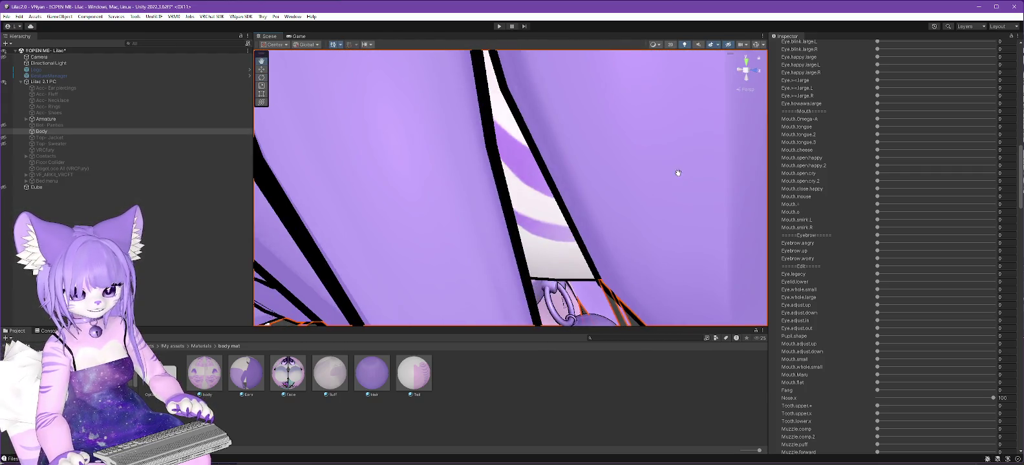
pyautogui.scroll(-5, 677, 172)
pyautogui.scroll(2, 671, 172)
pyautogui.scroll(2, 677, 171)
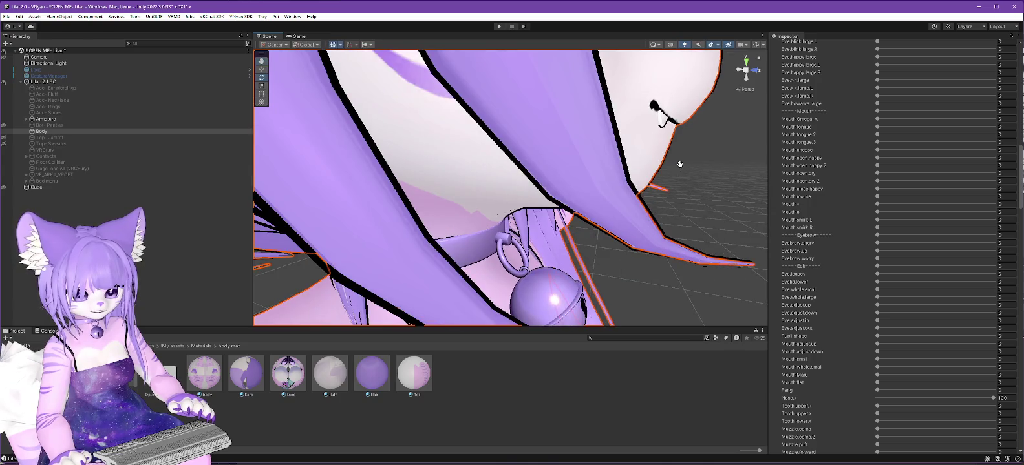
pyautogui.keyDown('alt'); pyautogui.moveTo(680, 164); pyautogui.dragTo(733, 187); pyautogui.keyUp('alt')
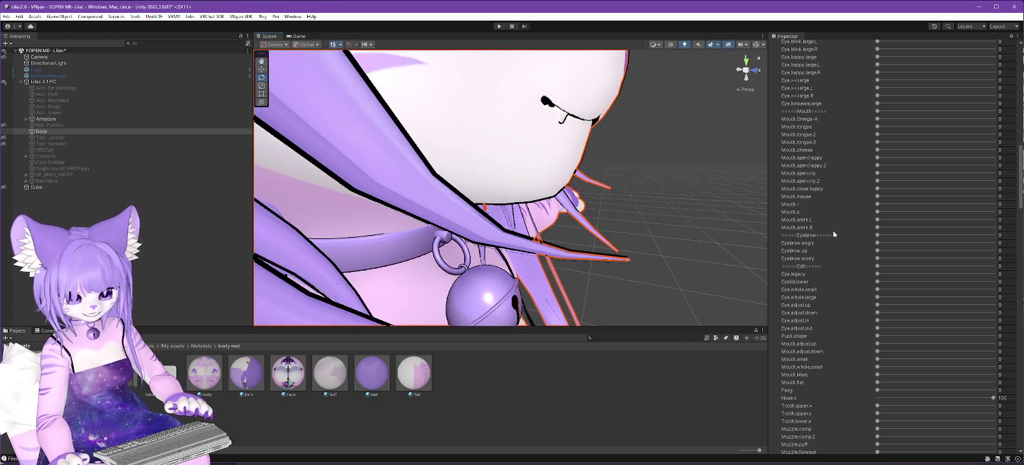
pyautogui.moveTo(877, 375); pyautogui.dragTo(858, 378)
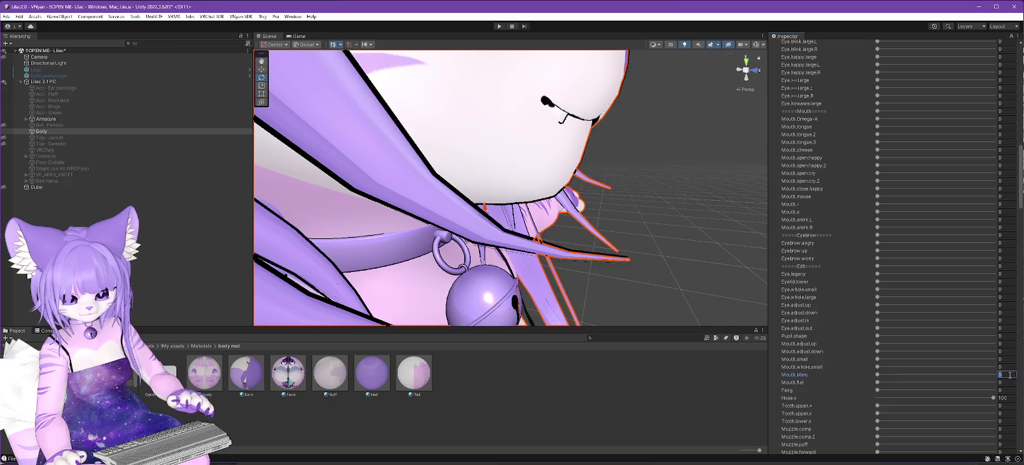
pyautogui.write('-20')
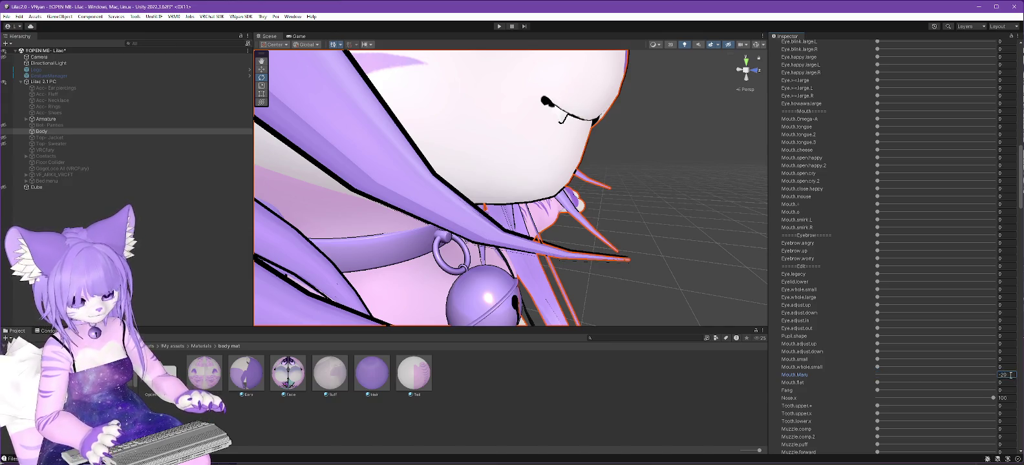
pyautogui.press('Return')
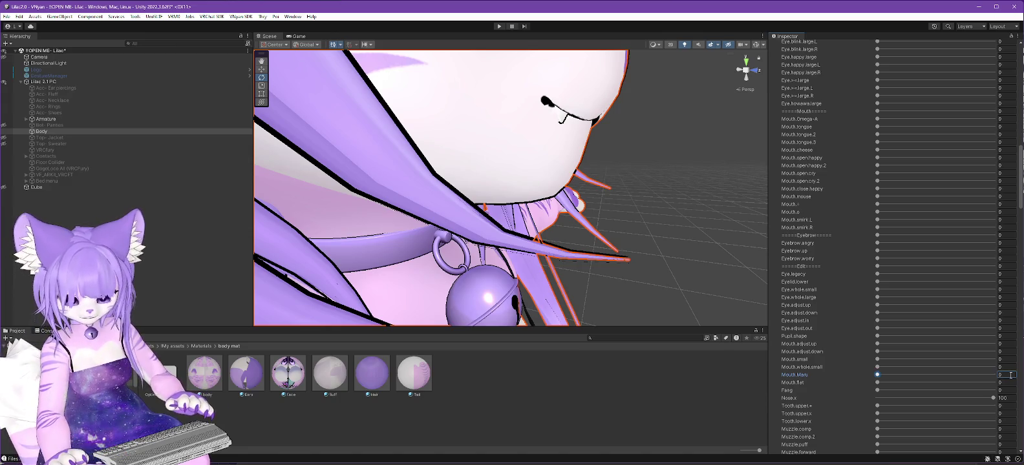
# Step: Tune Fang (about 71.8, then full), raise Tooth.upper.x to about 25, and switch Nose.x off
pyautogui.moveTo(877, 391); pyautogui.dragTo(998, 384)
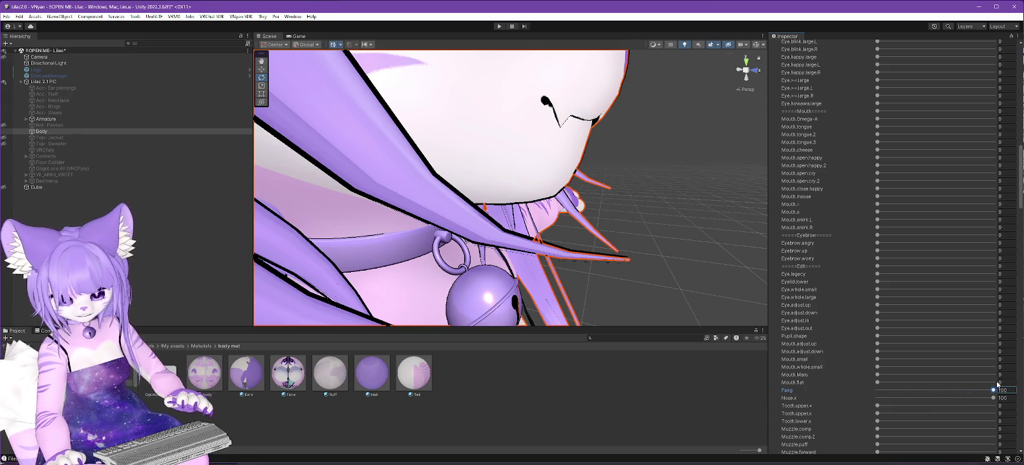
pyautogui.moveTo(998, 384); pyautogui.dragTo(898, 387)
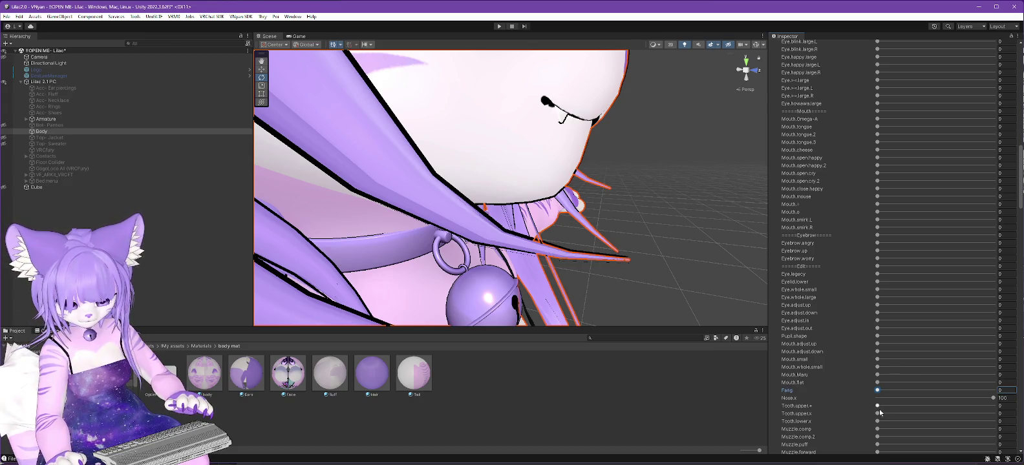
pyautogui.moveTo(877, 413)
pyautogui.mouseDown()
pyautogui.moveTo(907, 414)
pyautogui.moveTo(793, 402)
pyautogui.mouseUp()
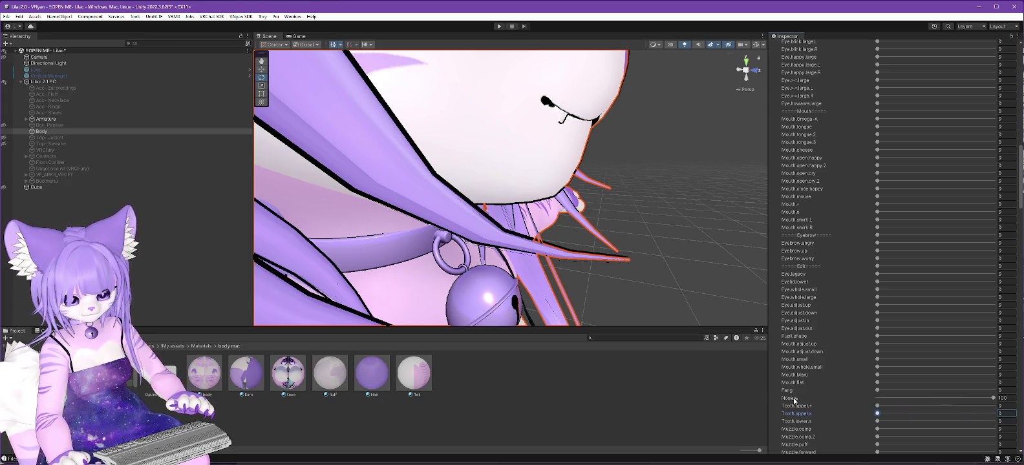
pyautogui.moveTo(877, 391)
pyautogui.mouseDown()
pyautogui.moveTo(994, 391)
pyautogui.moveTo(956, 379)
pyautogui.moveTo(784, 378)
pyautogui.mouseUp()
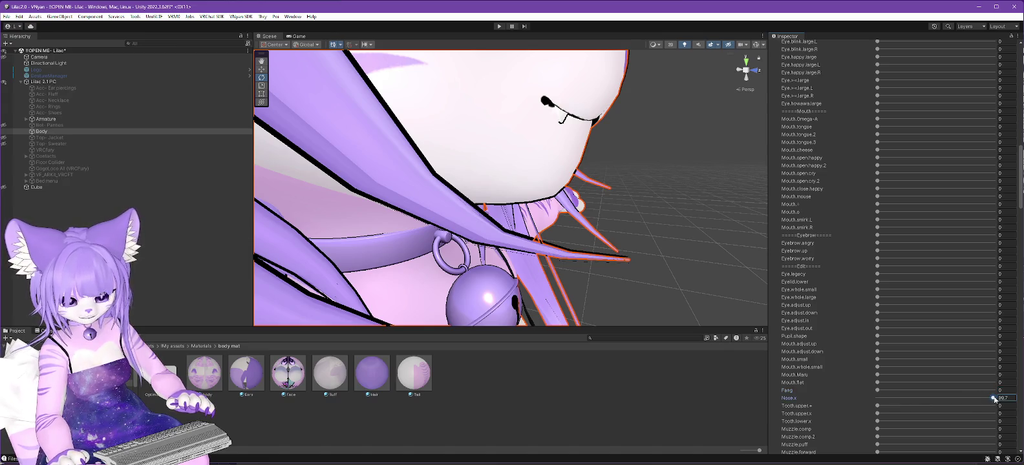
pyautogui.moveTo(996, 399); pyautogui.dragTo(869, 400)
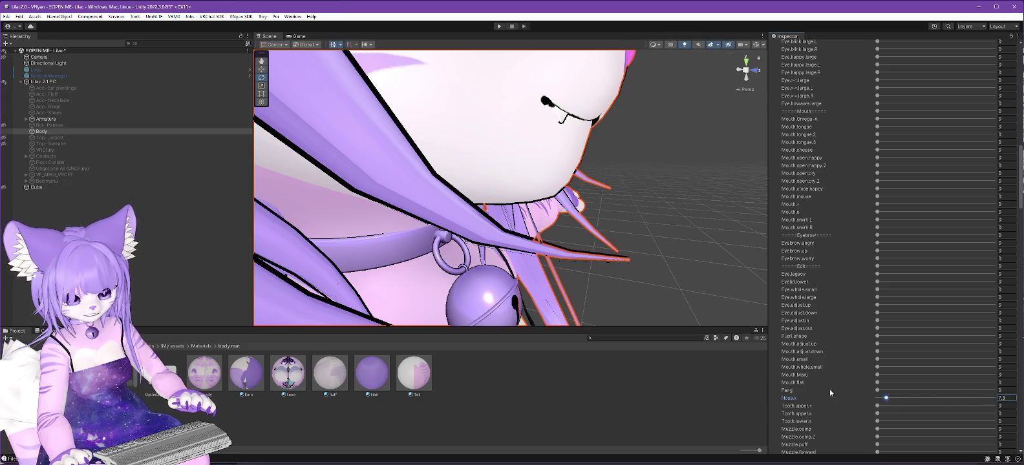
pyautogui.moveTo(667, 172); pyautogui.dragTo(652, 178, button='middle')
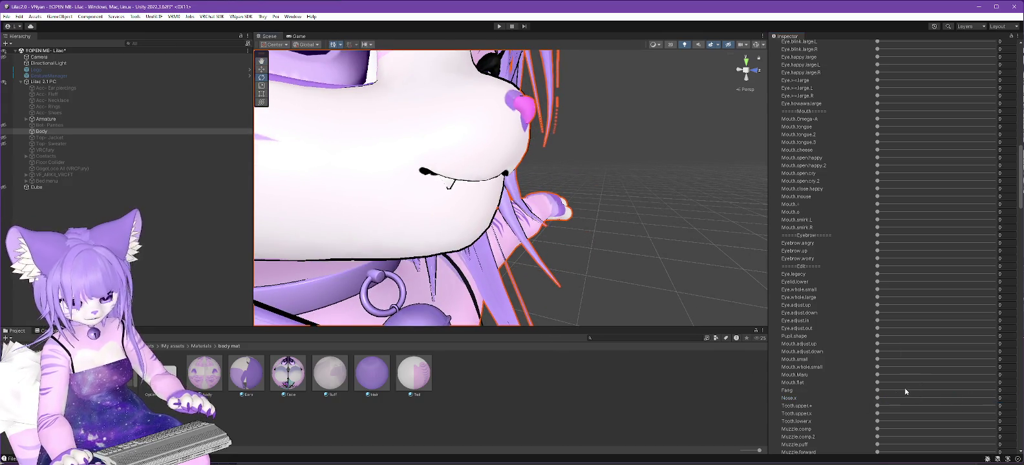
pyautogui.scroll(-3, 858, 381)
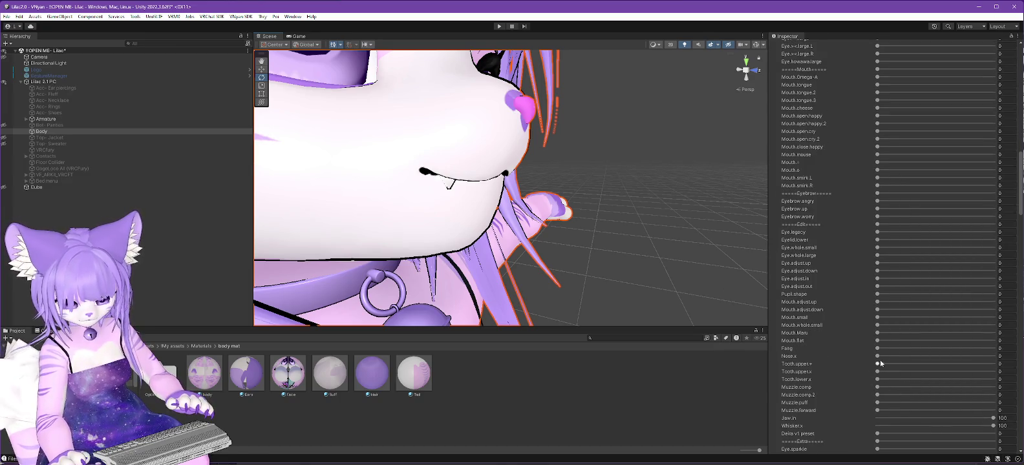
# Step: Set Nose.x to about 40, preview the Muzzle shapes, and lower Whisker.x to about 4
pyautogui.moveTo(877, 356); pyautogui.dragTo(924, 356)
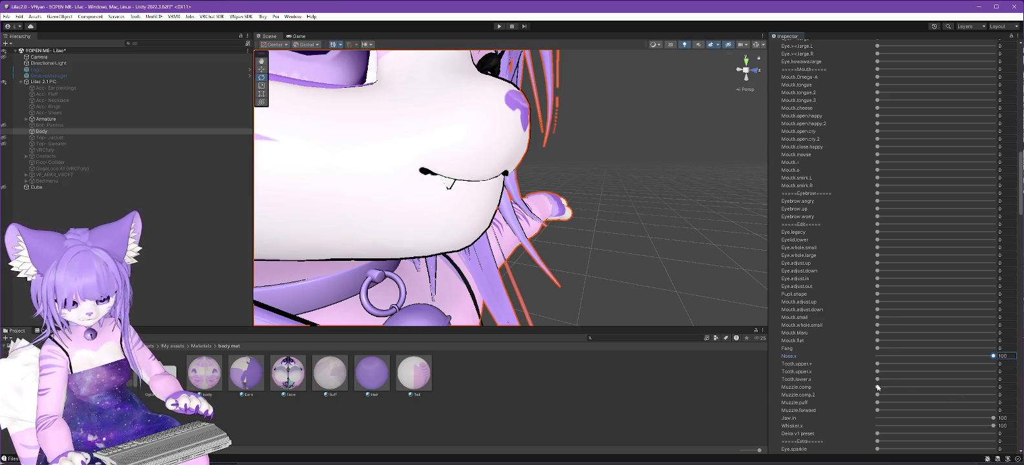
pyautogui.moveTo(878, 387); pyautogui.dragTo(879, 387)
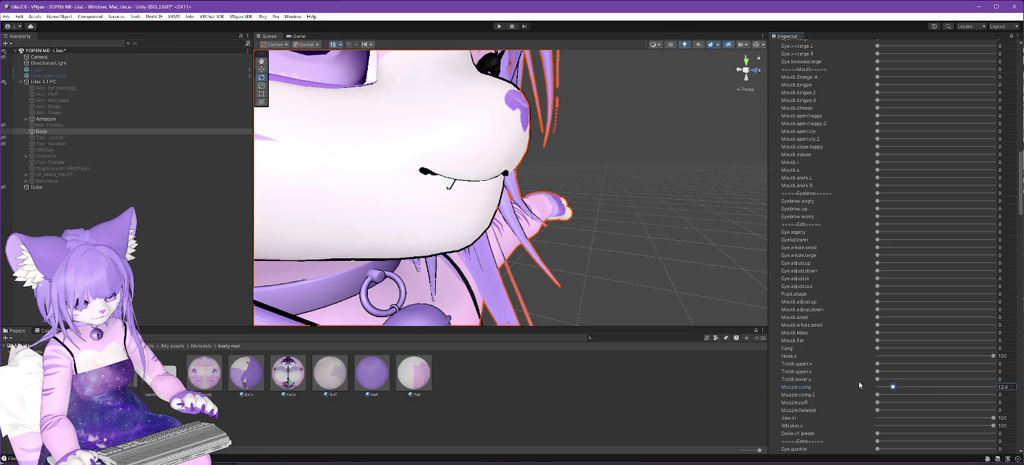
pyautogui.moveTo(878, 395)
pyautogui.mouseDown()
pyautogui.moveTo(857, 394)
pyautogui.moveTo(980, 395)
pyautogui.moveTo(771, 396)
pyautogui.mouseUp()
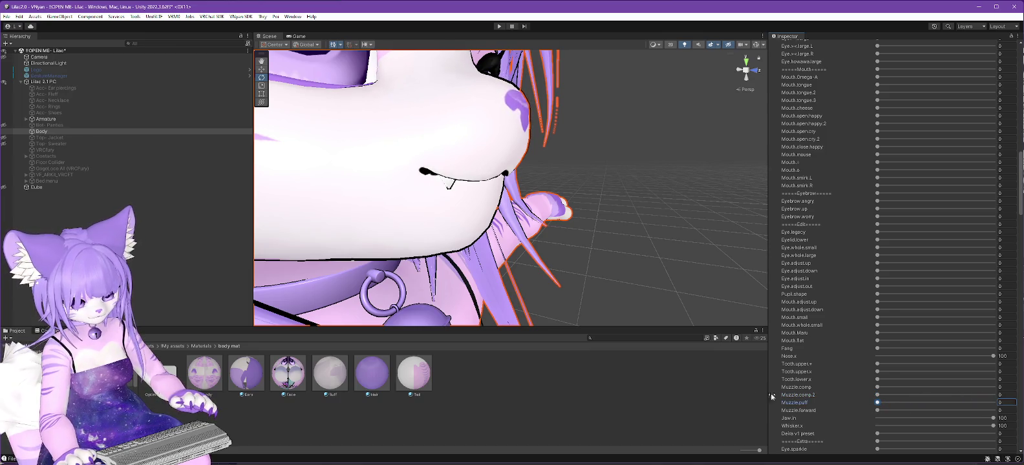
pyautogui.moveTo(877, 411)
pyautogui.mouseDown()
pyautogui.moveTo(905, 411)
pyautogui.moveTo(838, 408)
pyautogui.mouseUp()
pyautogui.scroll(-2, 908, 370)
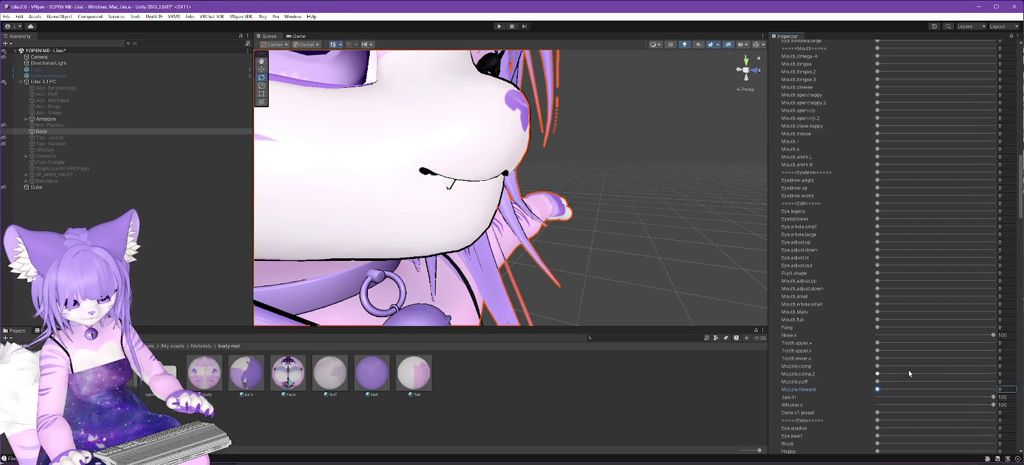
pyautogui.click(994, 398)
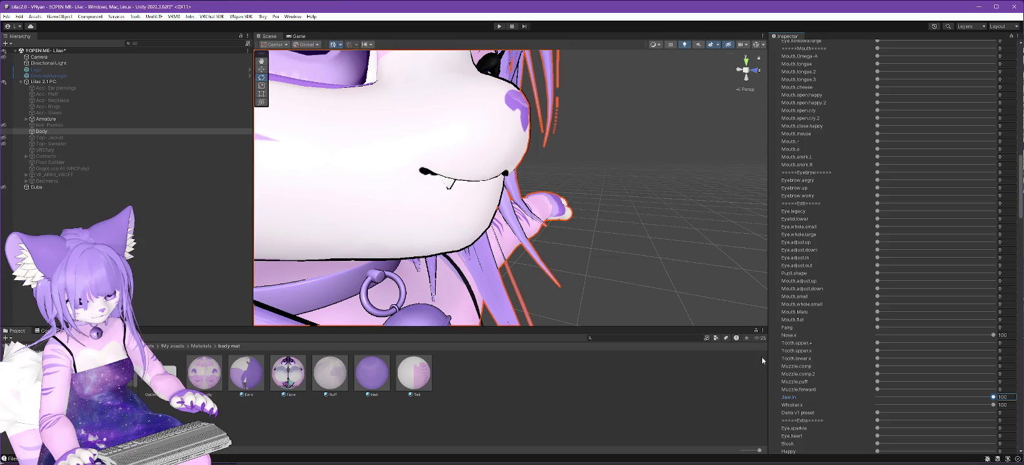
pyautogui.keyDown('alt'); pyautogui.moveTo(610, 313); pyautogui.dragTo(609, 296); pyautogui.keyUp('alt')
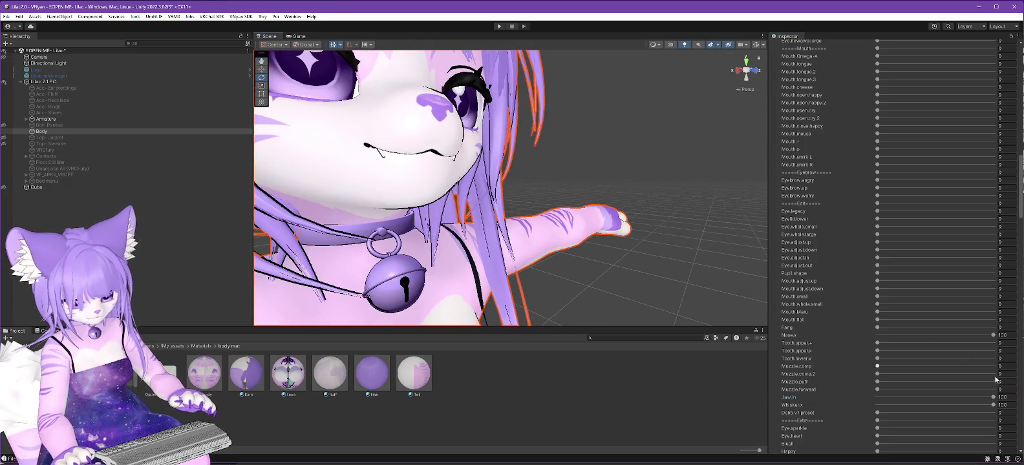
pyautogui.scroll(-3, 545, 287)
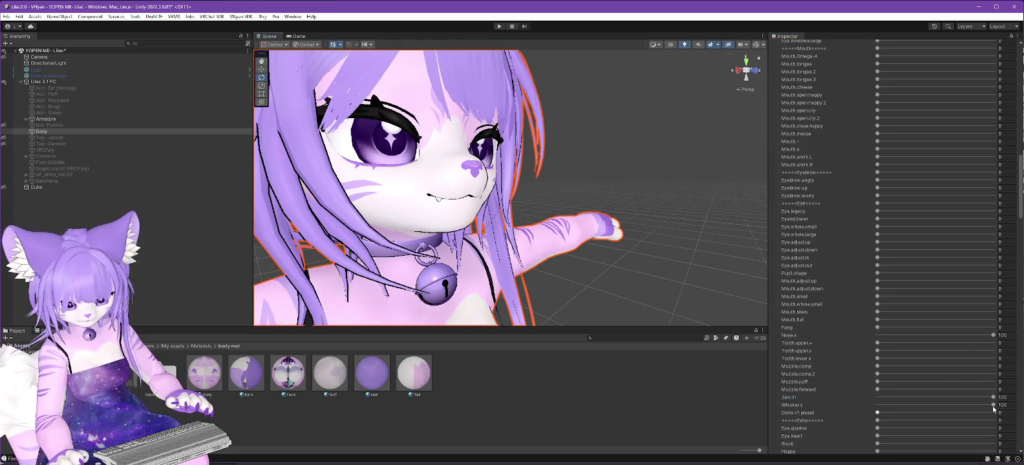
pyautogui.moveTo(994, 406); pyautogui.dragTo(856, 405)
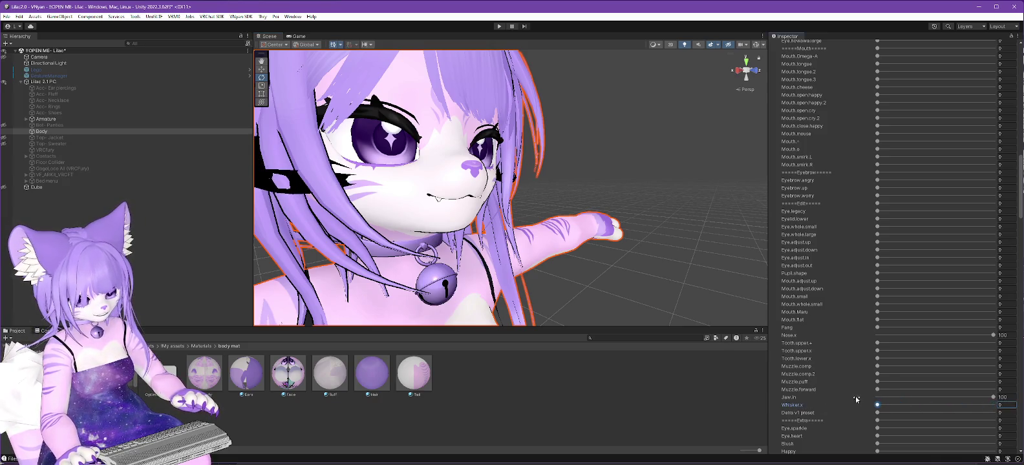
pyautogui.moveTo(576, 284)
pyautogui.keyDown('alt'); pyautogui.mouseDown()
pyautogui.moveTo(583, 270)
pyautogui.moveTo(601, 269)
pyautogui.mouseUp(); pyautogui.keyUp('alt')
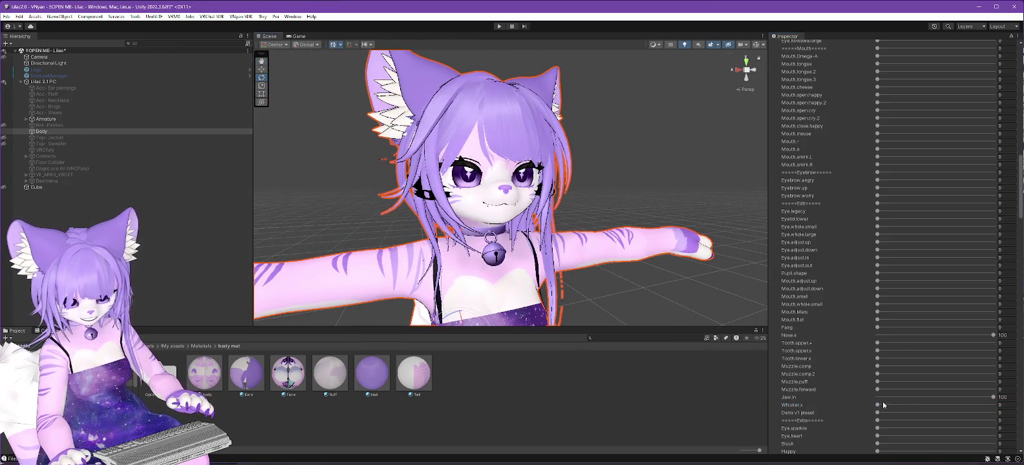
# Step: Raise Whisker.x to about 37, then test the Happy, Angry and Tears blendshapes
pyautogui.moveTo(877, 405); pyautogui.dragTo(996, 405)
pyautogui.scroll(-1, 890, 324)
pyautogui.scroll(-2, 905, 326)
pyautogui.scroll(-1, 924, 325)
pyautogui.scroll(-1, 938, 302)
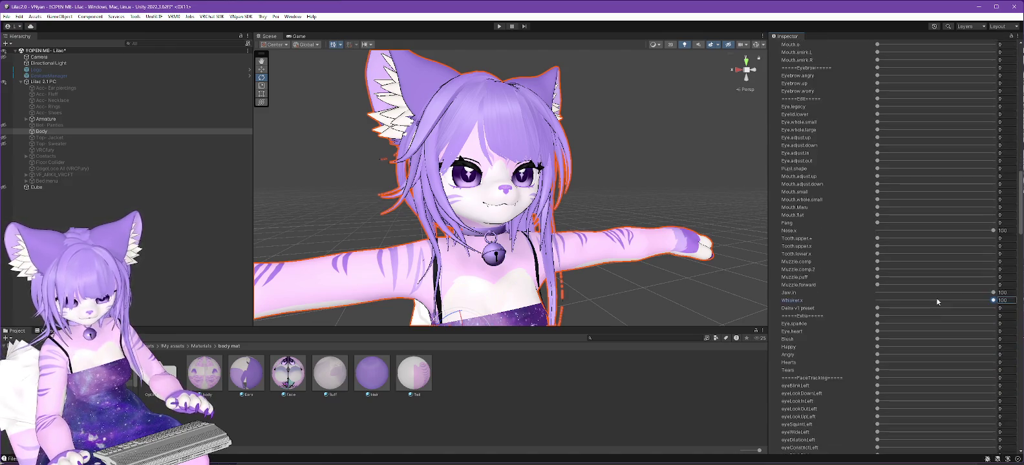
pyautogui.scroll(-2, 937, 302)
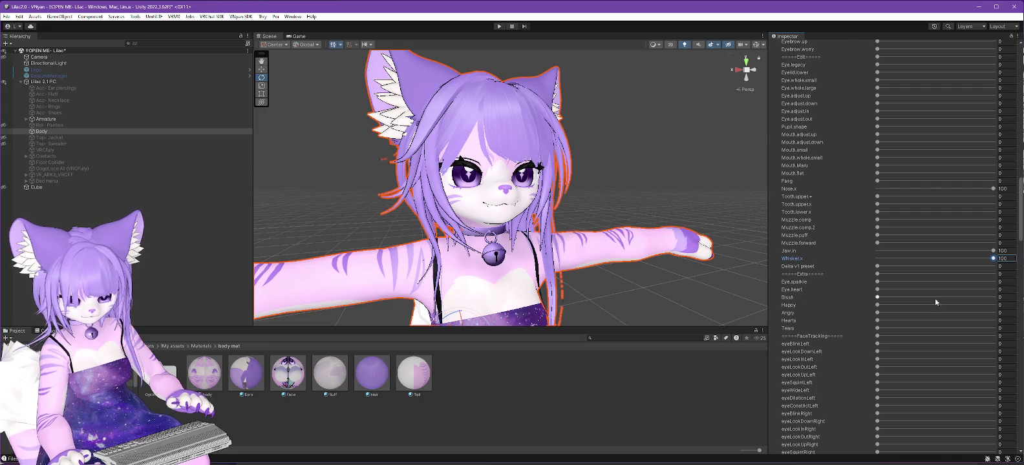
pyautogui.moveTo(877, 305)
pyautogui.mouseDown()
pyautogui.moveTo(995, 305)
pyautogui.moveTo(826, 298)
pyautogui.moveTo(993, 312)
pyautogui.mouseUp()
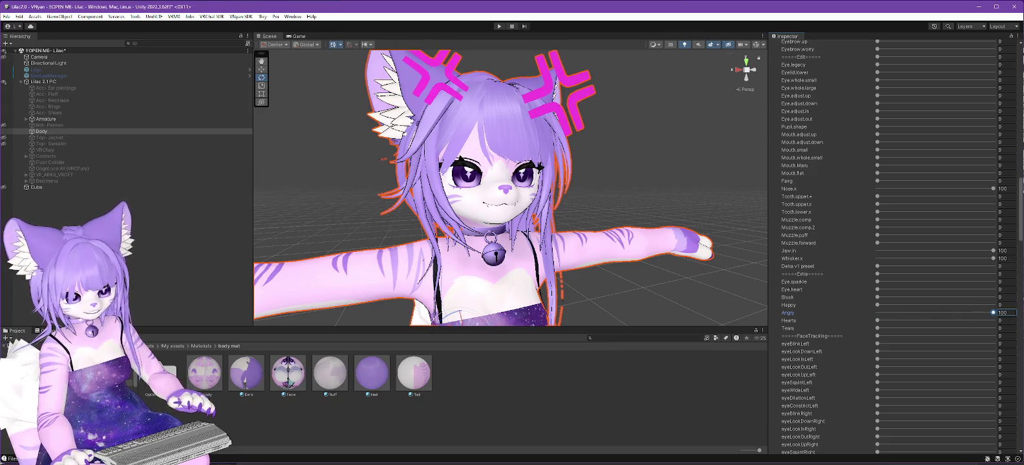
pyautogui.moveTo(993, 313); pyautogui.dragTo(803, 311)
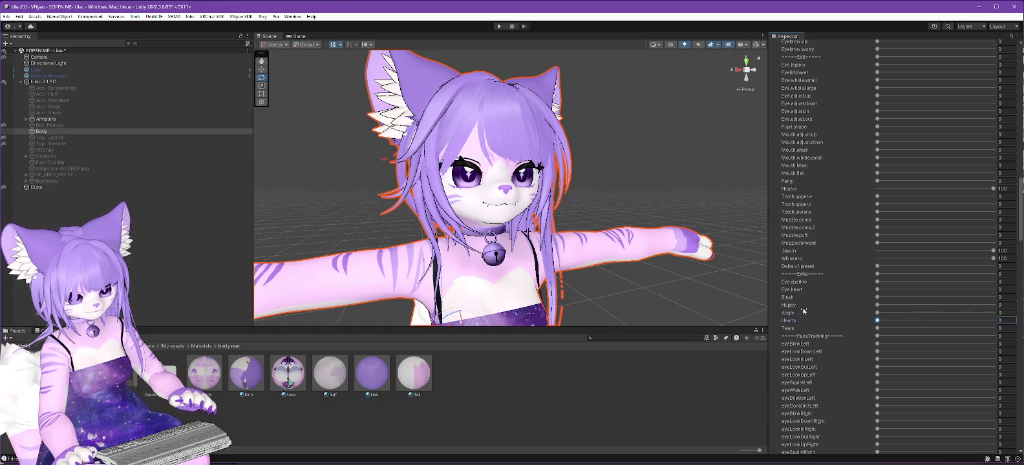
pyautogui.moveTo(877, 328)
pyautogui.mouseDown()
pyautogui.moveTo(994, 328)
pyautogui.moveTo(752, 328)
pyautogui.mouseUp()
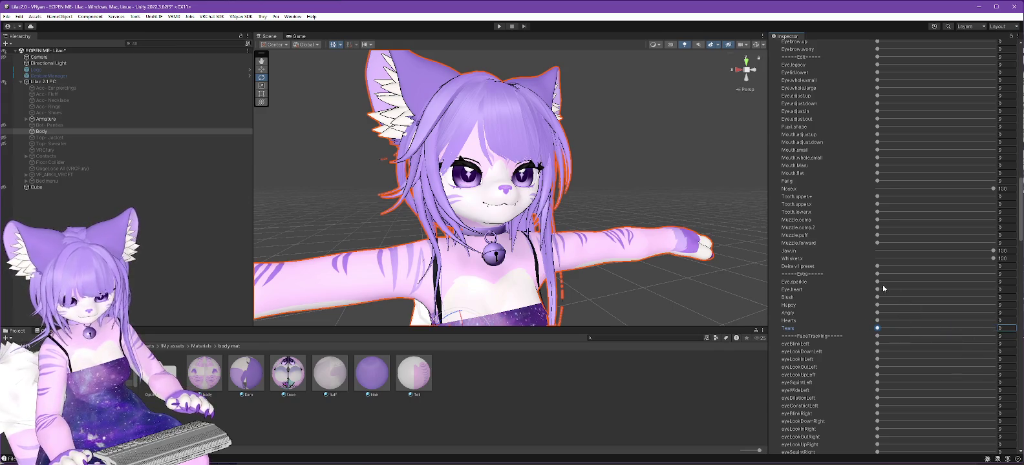
# Step: Test the Eye.sparkle, Eye.heart and jawOpen blendshapes, then bring up the Face texture in GIMP
pyautogui.moveTo(877, 282)
pyautogui.mouseDown()
pyautogui.moveTo(993, 282)
pyautogui.moveTo(640, 271)
pyautogui.mouseUp()
pyautogui.moveTo(878, 289)
pyautogui.mouseDown()
pyautogui.moveTo(994, 289)
pyautogui.moveTo(713, 282)
pyautogui.mouseUp()
pyautogui.scroll(-1, 899, 291)
pyautogui.scroll(-5, 899, 290)
pyautogui.scroll(-1, 899, 292)
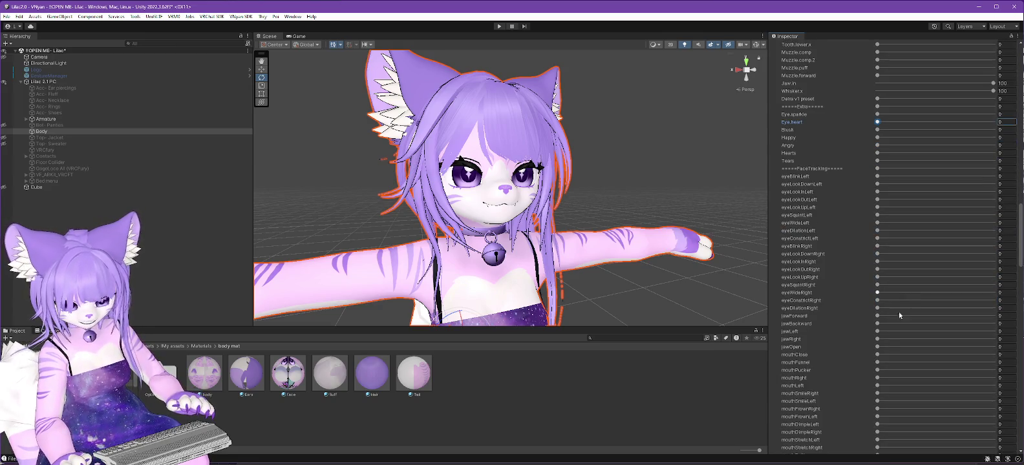
pyautogui.moveTo(880, 346); pyautogui.dragTo(941, 347)
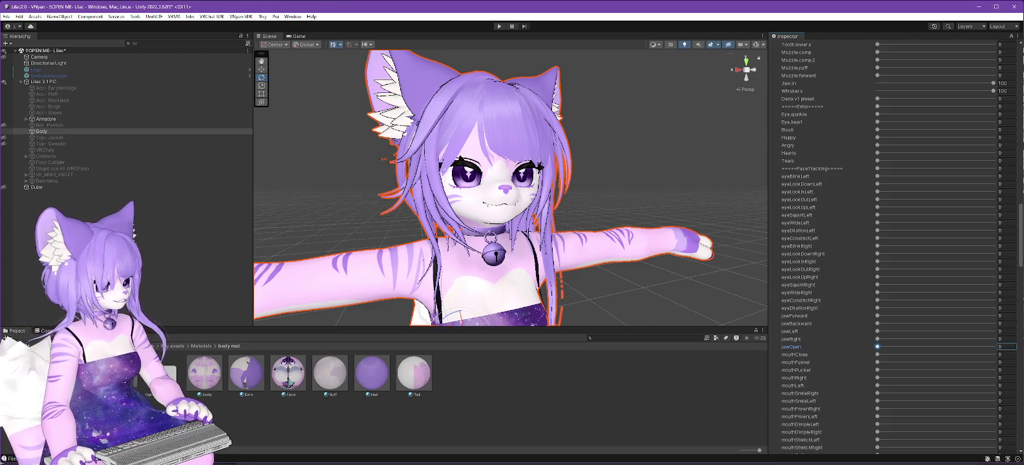
pyautogui.hotkey('alt', 'Tab')
pyautogui.click(289, 36)
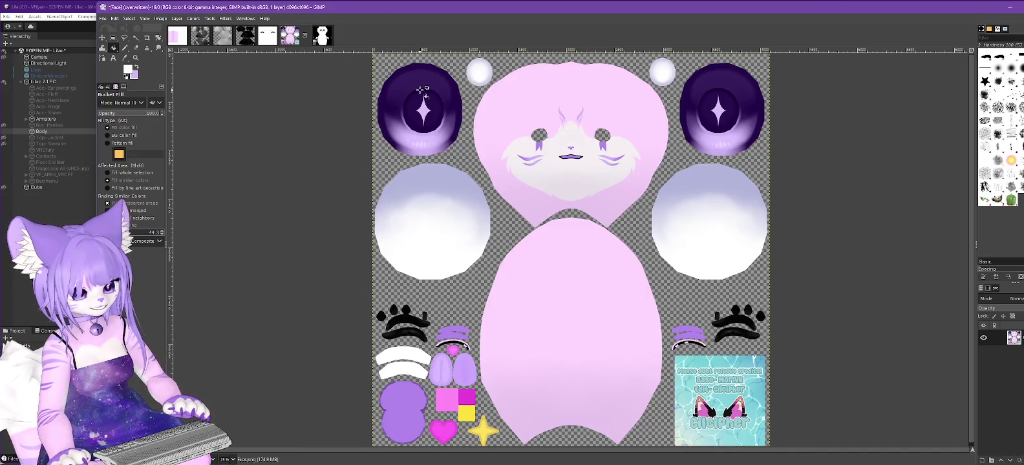
# Step: Sample the face's pink and lighten it to a near-white pink foreground colour
pyautogui.click(124, 58)
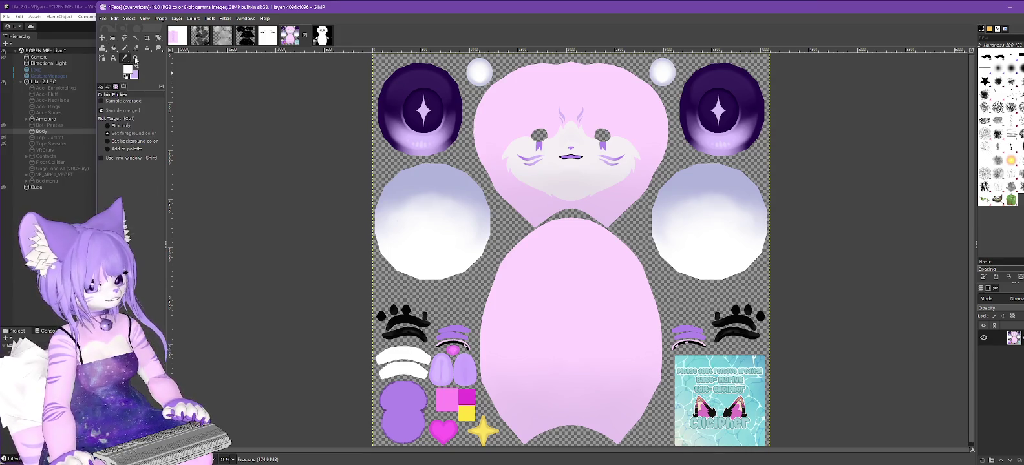
pyautogui.click(514, 127)
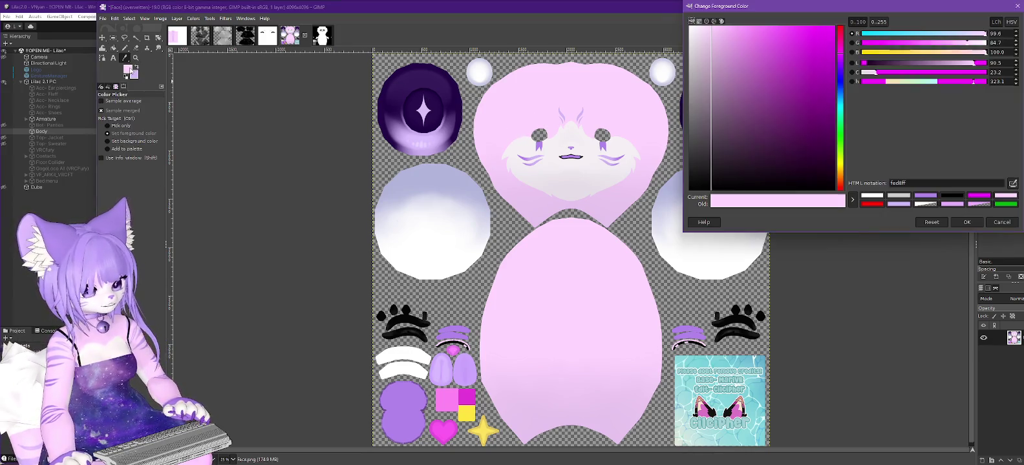
pyautogui.click(128, 69)
pyautogui.moveTo(704, 30); pyautogui.dragTo(699, 29)
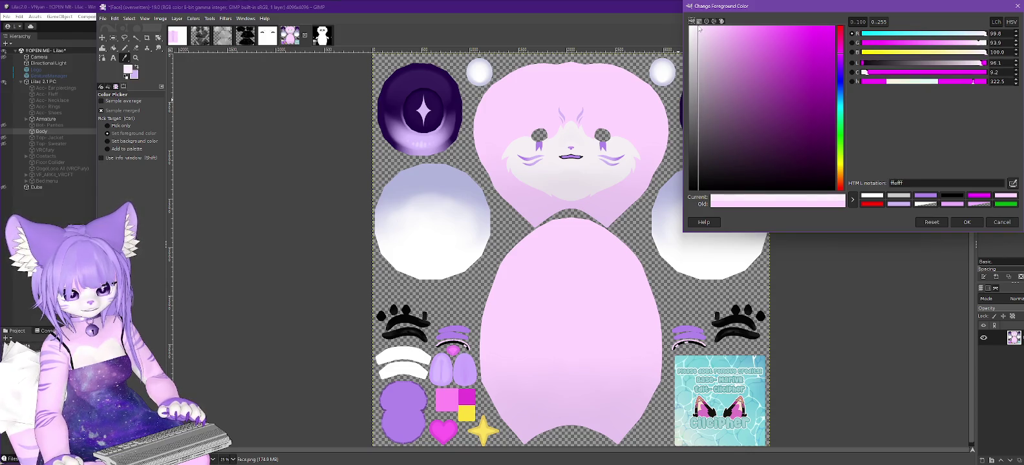
pyautogui.click(967, 223)
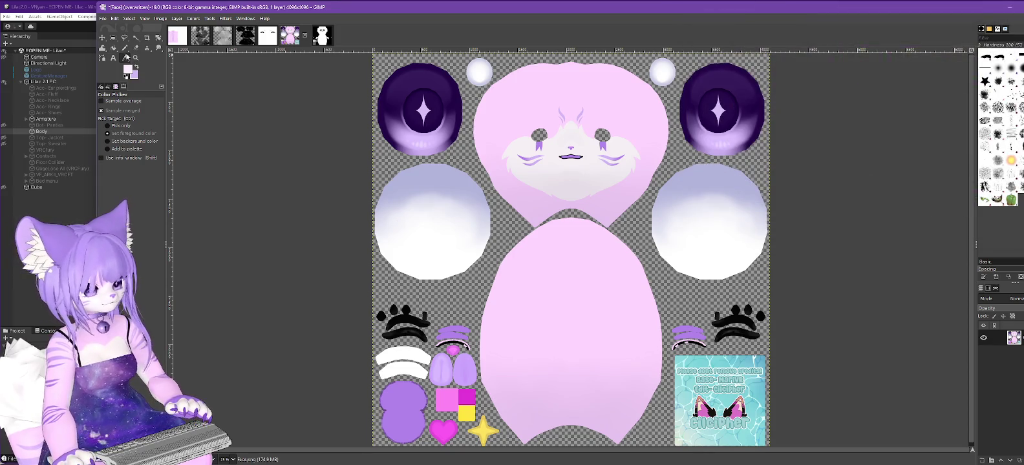
# Step: Bucket-fill the lower muzzle band with the lighter pink, undoing and refilling until satisfied
pyautogui.click(113, 49)
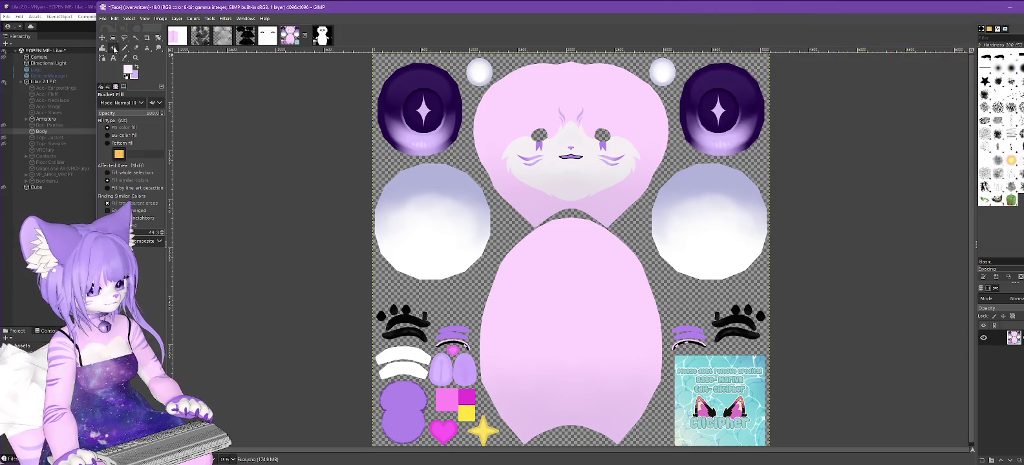
pyautogui.click(571, 136)
pyautogui.press('ctrl')
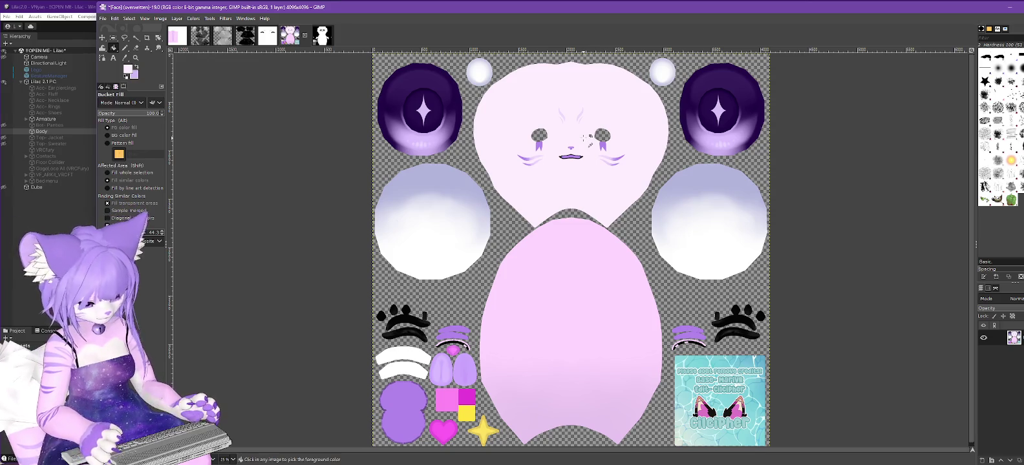
pyautogui.hotkey('ctrl', 'z')
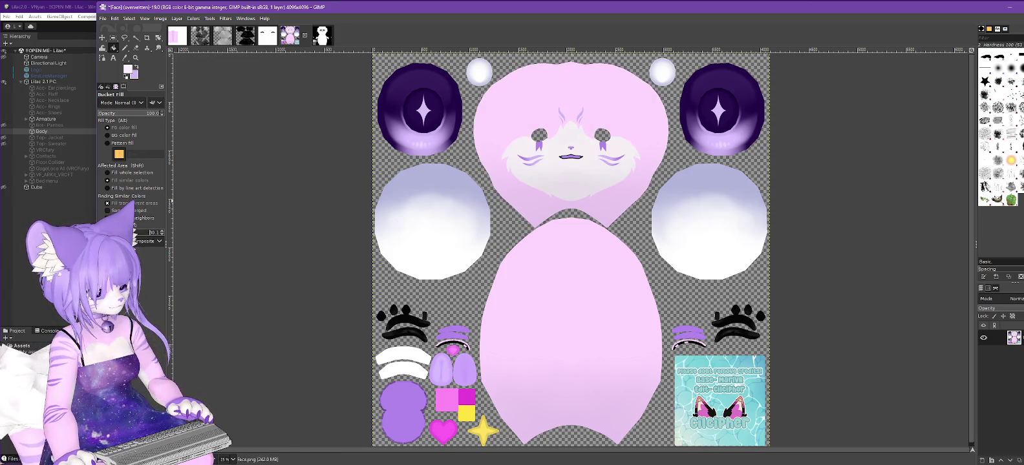
pyautogui.click(570, 134)
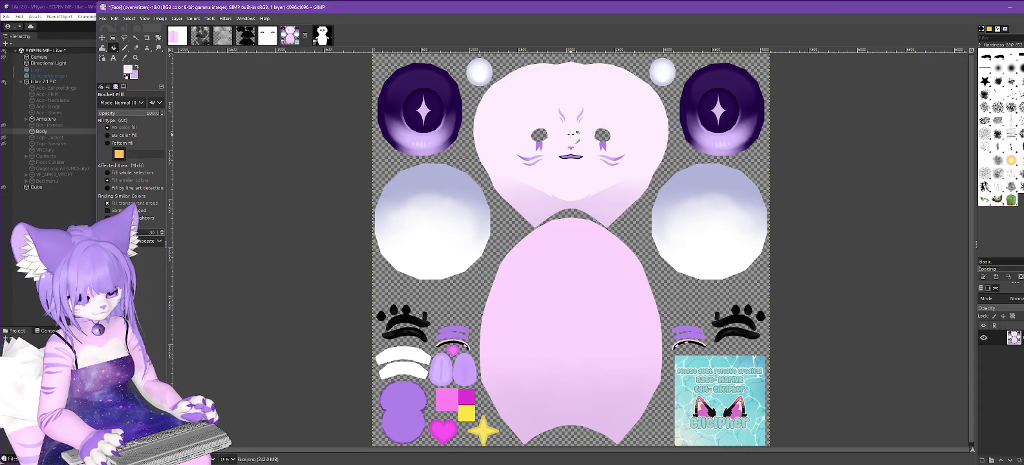
pyautogui.hotkey('ctrl', 'z')
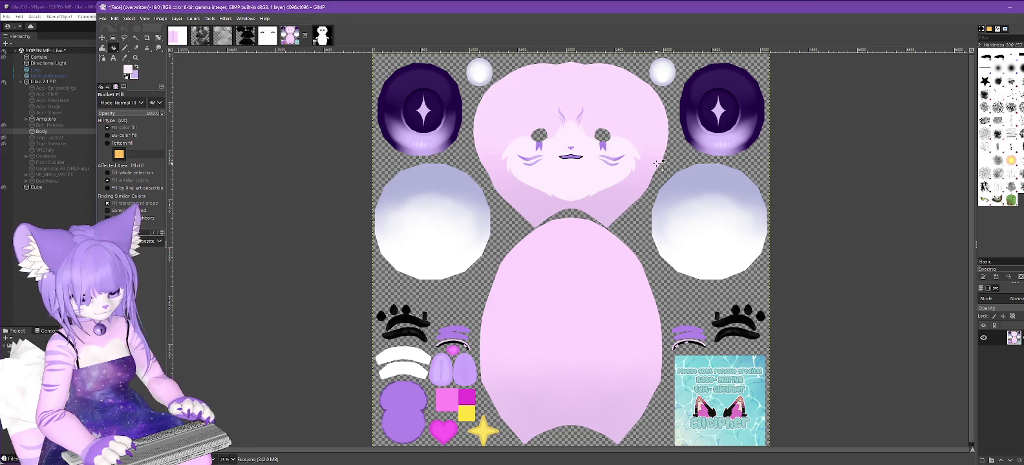
pyautogui.hotkey('ctrl', 'z')
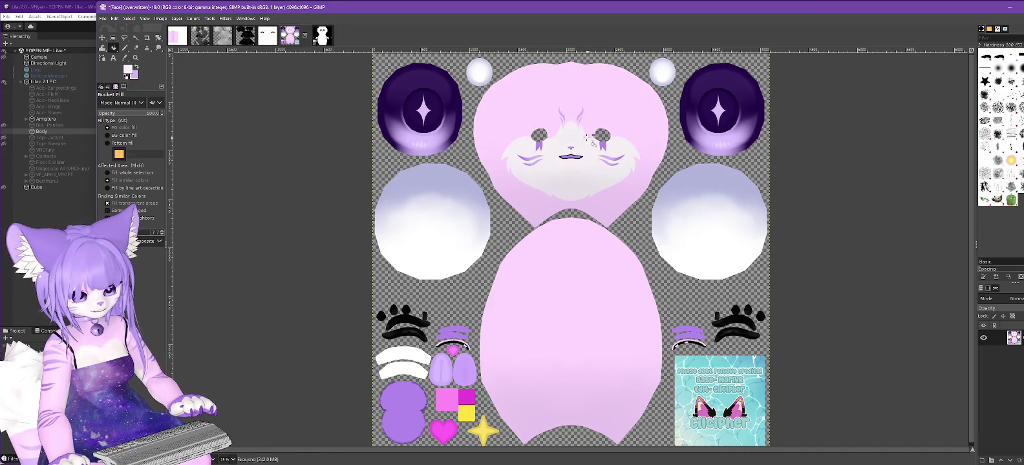
pyautogui.hotkey('ctrl', 'z')
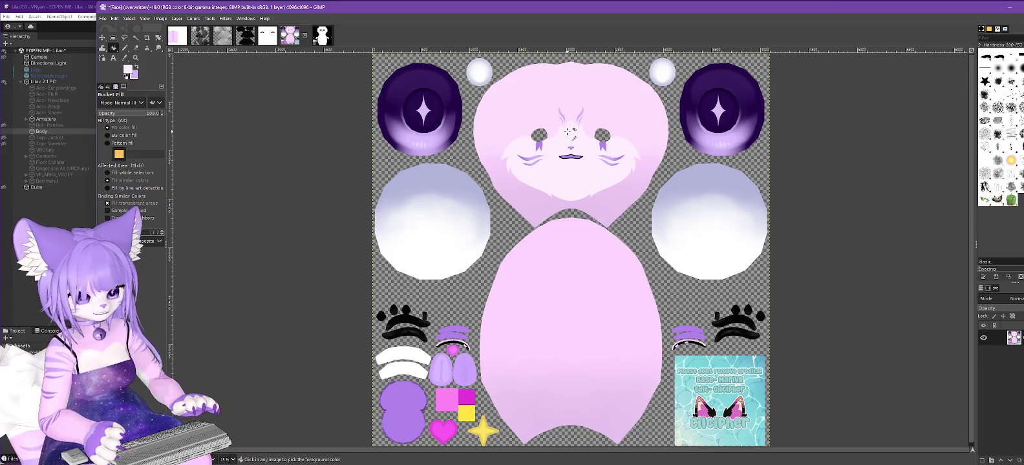
pyautogui.hotkey('ctrl', 'z')
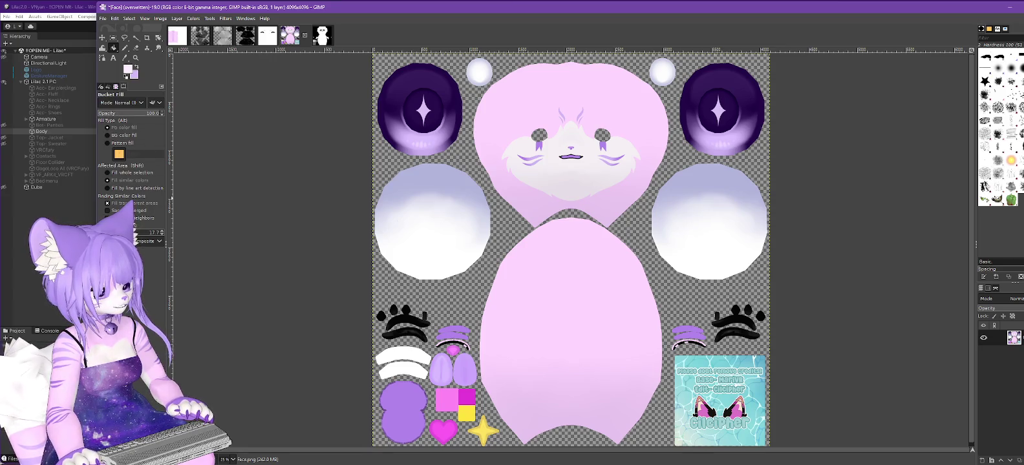
pyautogui.click(556, 143)
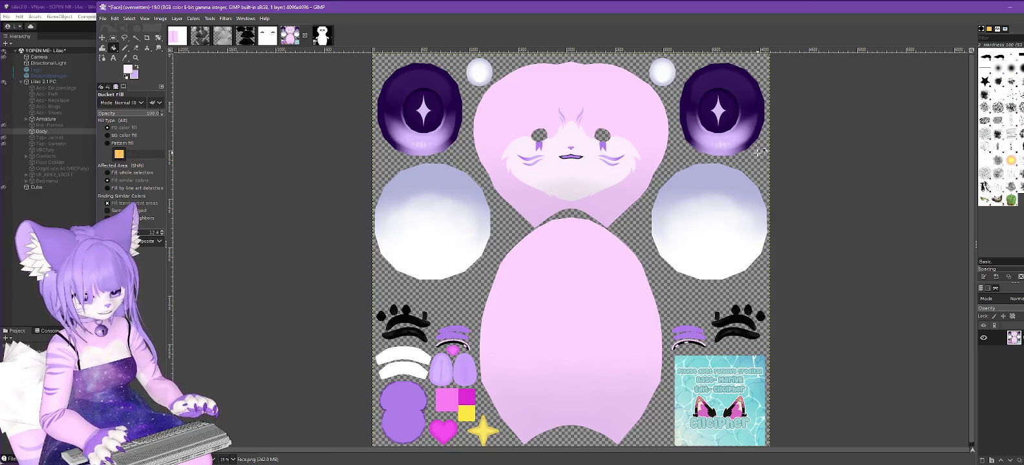
pyautogui.hotkey('ctrl', 'z')
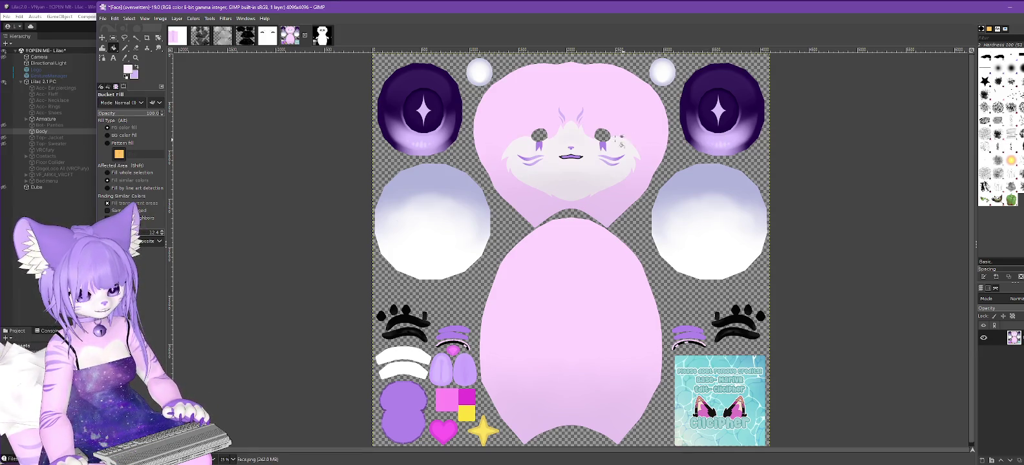
pyautogui.click(555, 141)
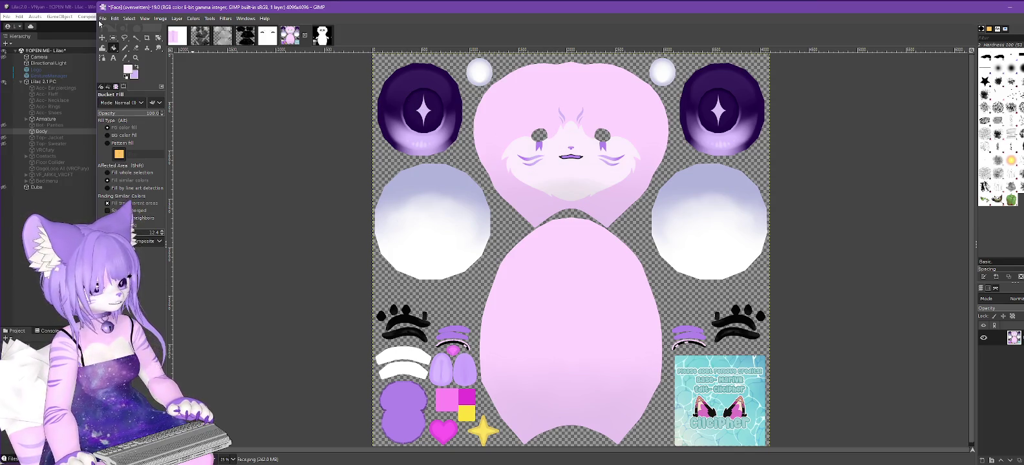
# Step: Overwrite Face.png with the edited texture and check it in Unity
pyautogui.click(102, 18)
pyautogui.click(137, 142)
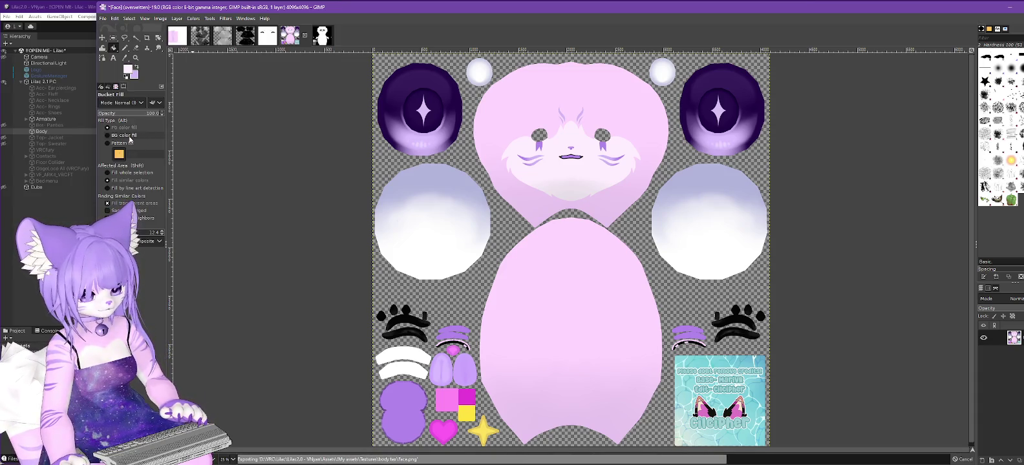
pyautogui.click(70, 9)
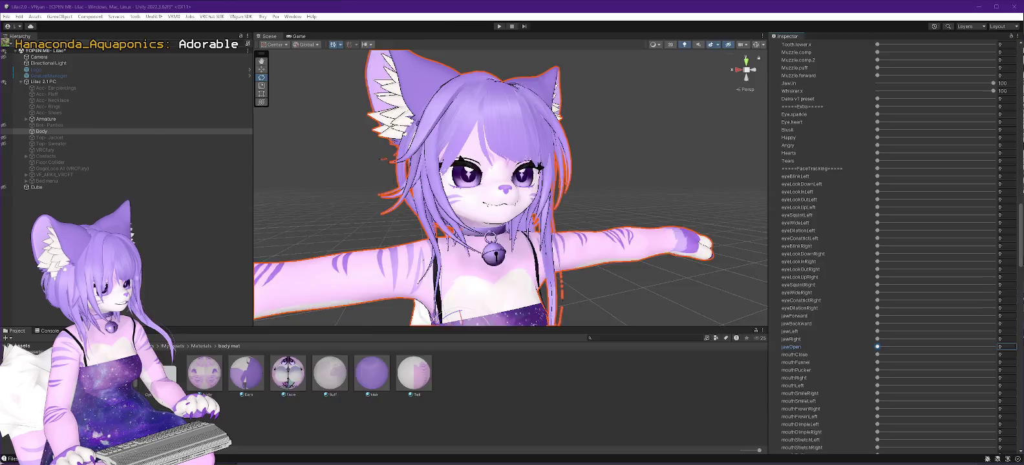
# Step: Overwrite Face.png with the face texture again and return to Unity
pyautogui.hotkey('alt', 'Tab')
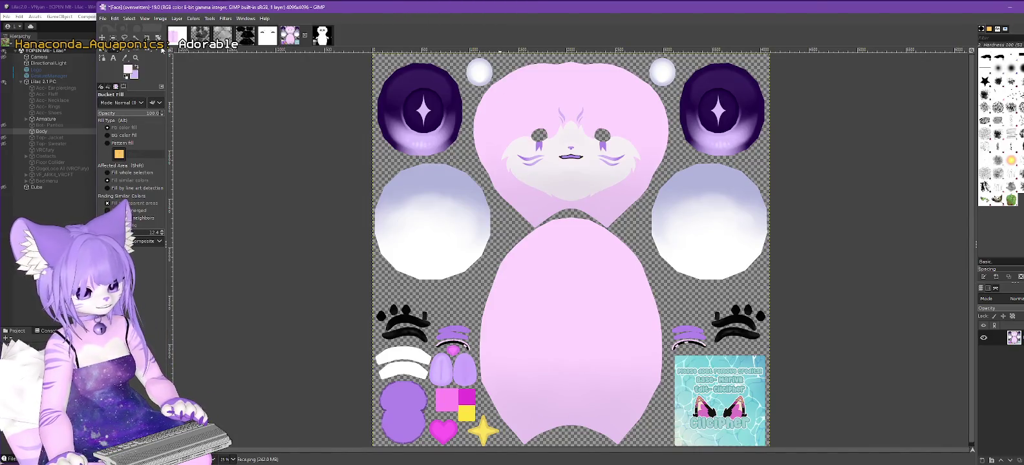
pyautogui.click(104, 18)
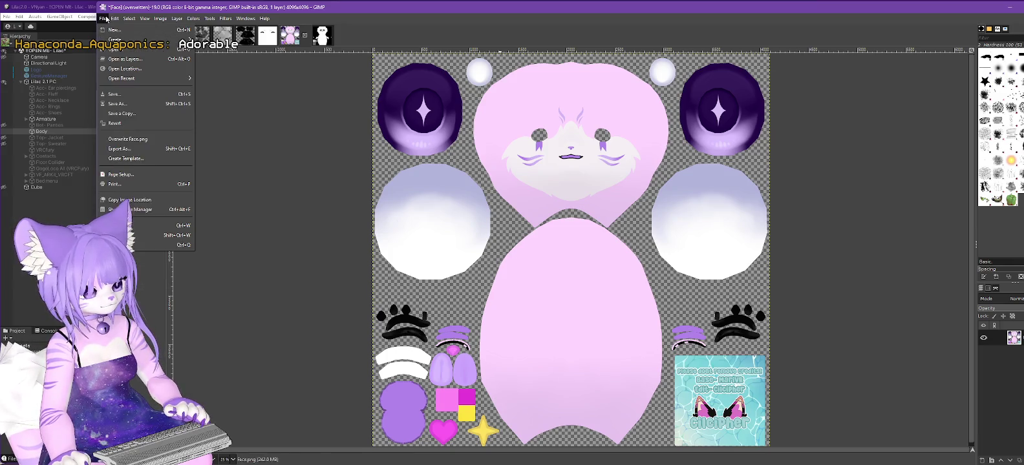
pyautogui.click(137, 140)
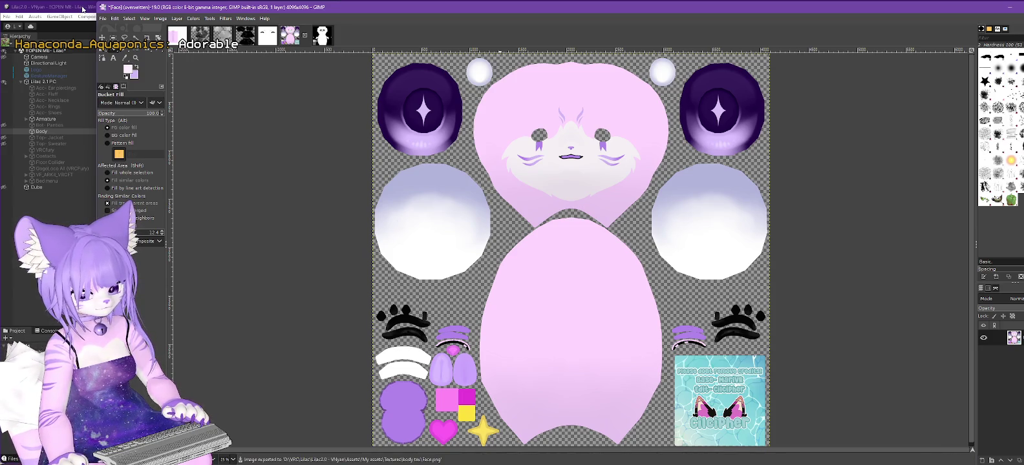
pyautogui.click(83, 9)
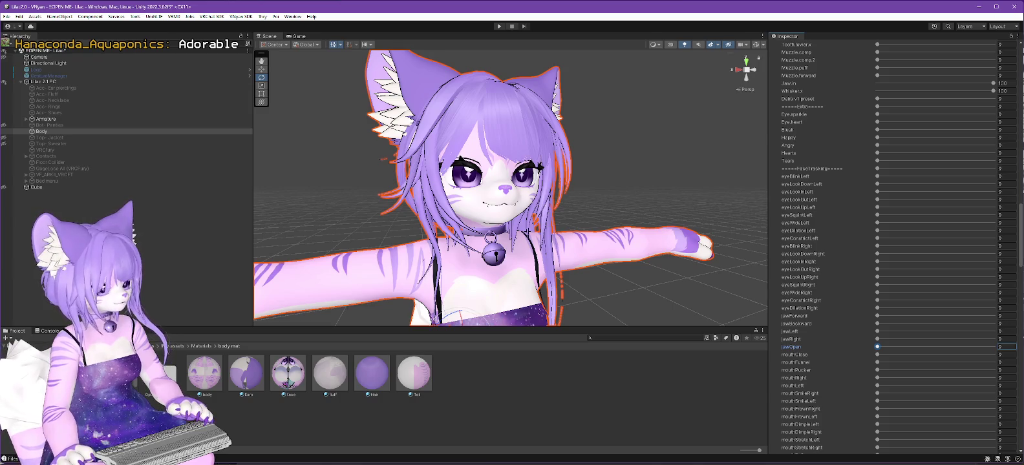
# Step: Redo the lower-face bucket fill, overwrite Face.png, and view the result in Unity
pyautogui.hotkey('alt', 'Tab')
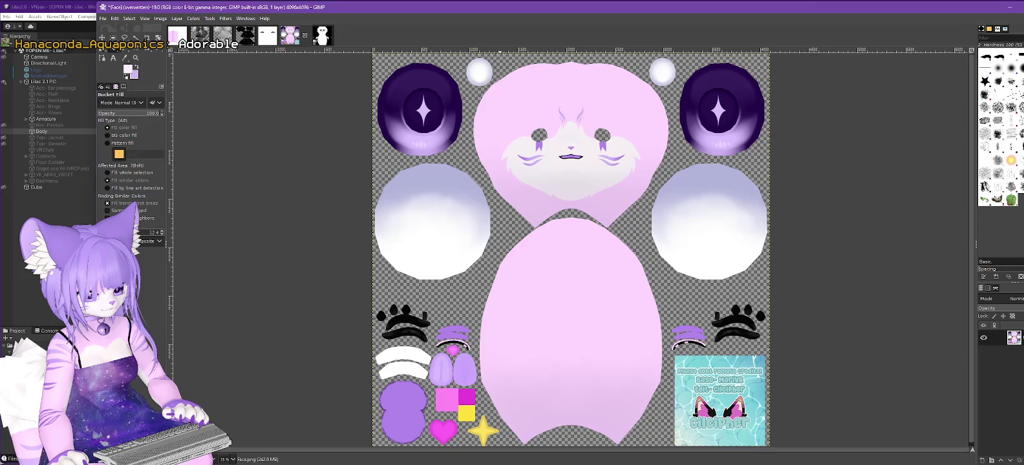
pyautogui.click(114, 18)
pyautogui.click(133, 30)
pyautogui.click(114, 18)
pyautogui.click(132, 39)
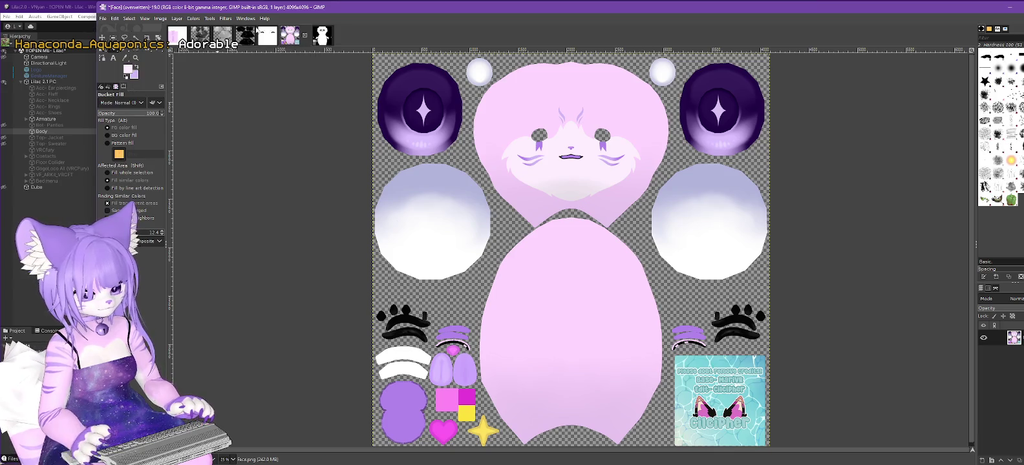
pyautogui.click(102, 18)
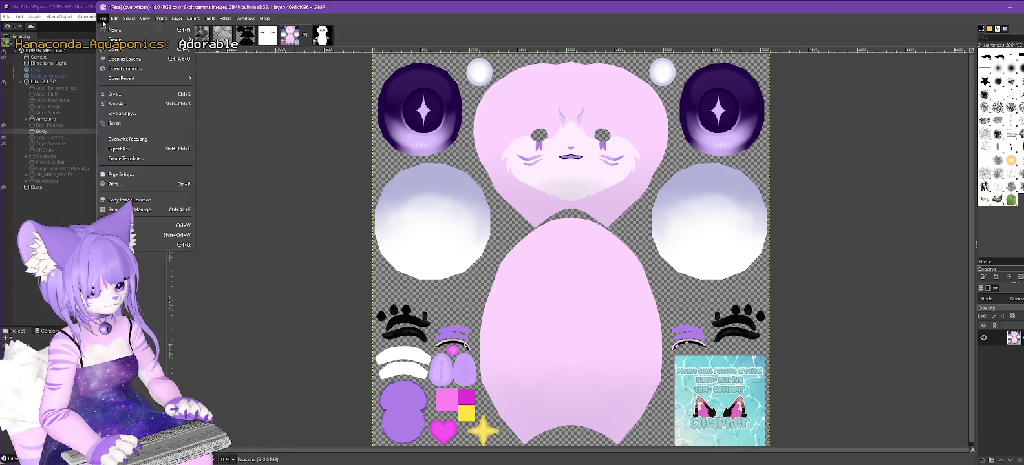
pyautogui.click(129, 140)
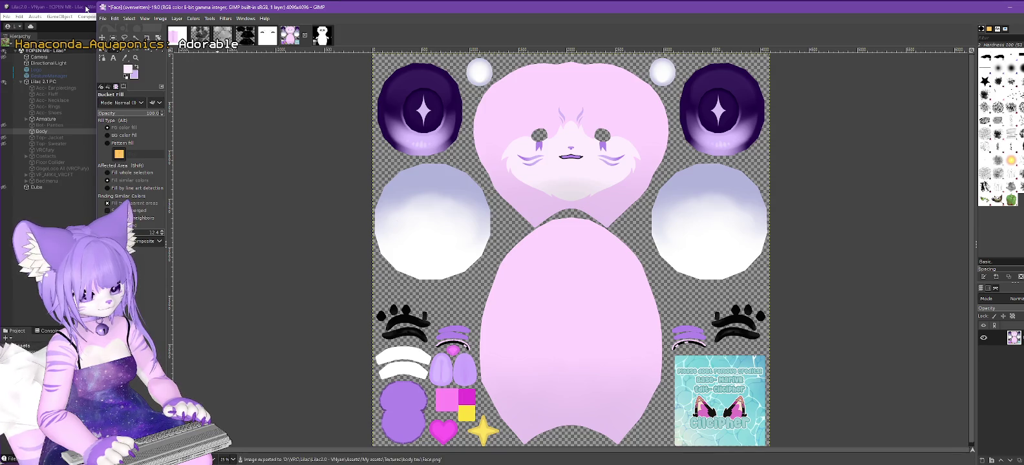
pyautogui.click(86, 9)
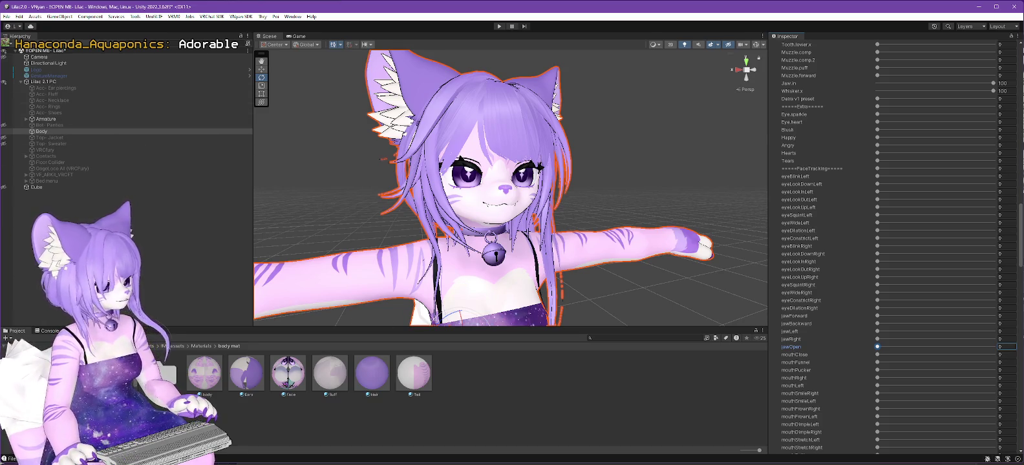
# Step: Zoom into the texture and sample the muzzle's off-white as the foreground colour
pyautogui.hotkey('alt', 'Tab')
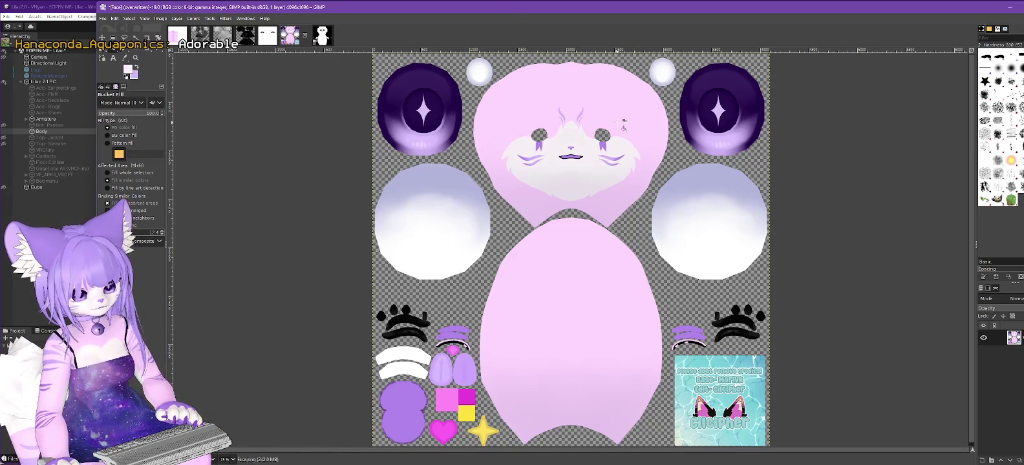
pyautogui.keyDown('ctrl'); pyautogui.scroll(1, 619, 123); pyautogui.keyUp('ctrl')
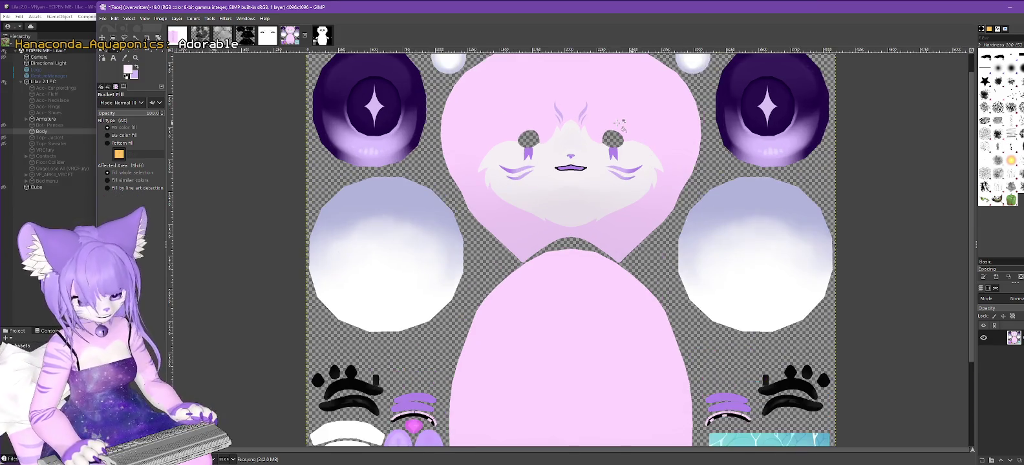
pyautogui.keyDown('ctrl'); pyautogui.scroll(2, 619, 123); pyautogui.keyUp('ctrl')
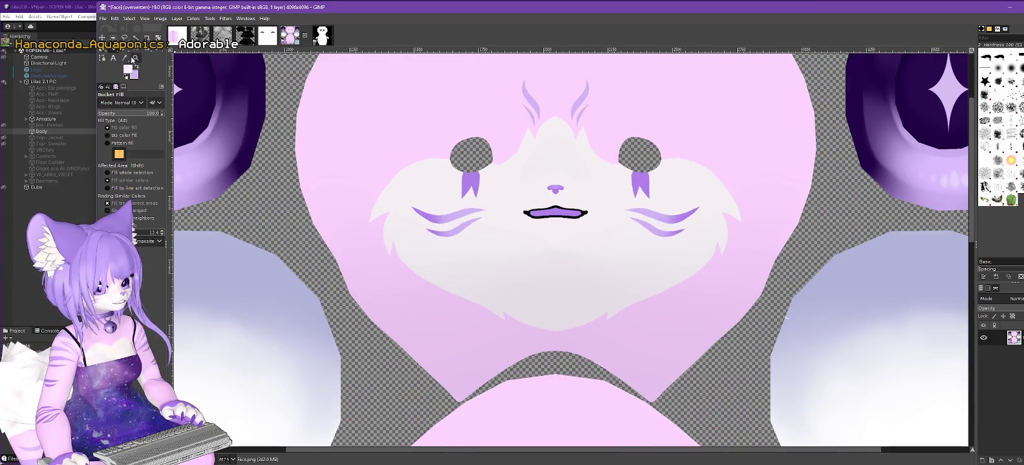
pyautogui.click(124, 58)
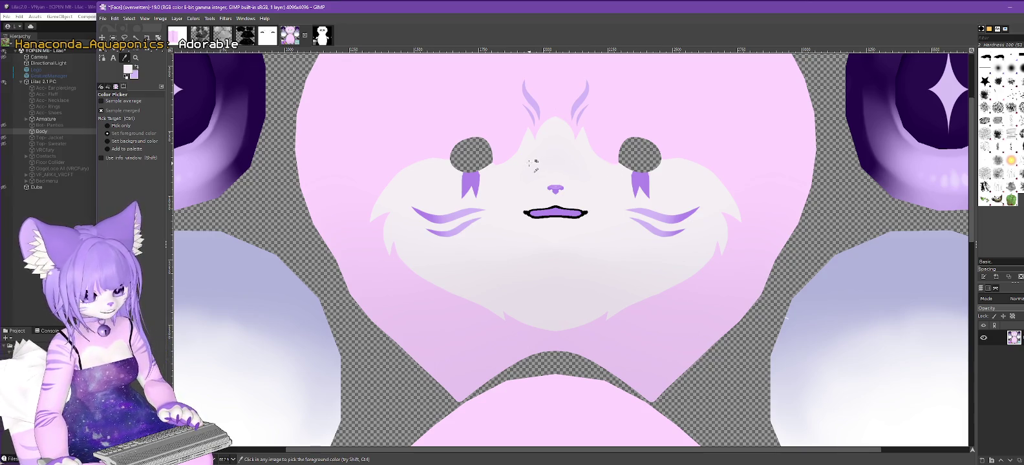
pyautogui.click(128, 68)
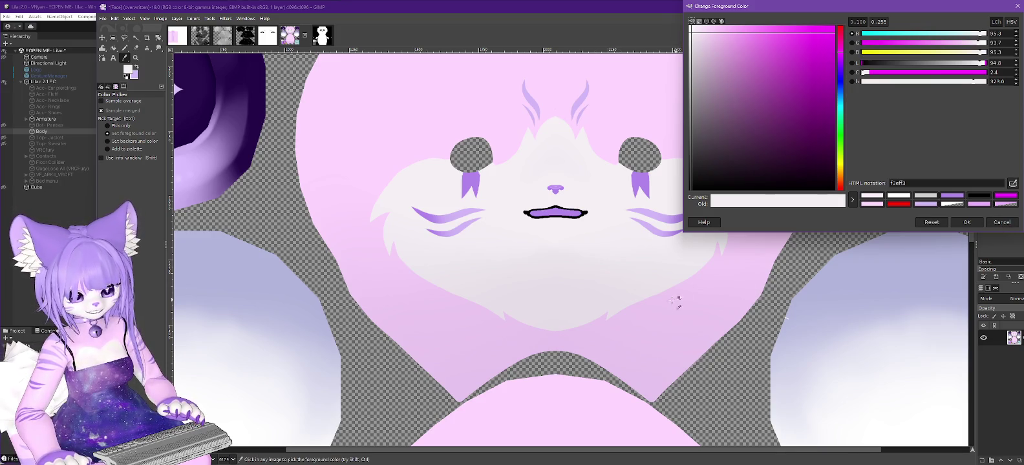
pyautogui.moveTo(569, 313)
pyautogui.mouseDown()
pyautogui.moveTo(515, 237)
pyautogui.moveTo(536, 293)
pyautogui.moveTo(515, 222)
pyautogui.moveTo(528, 276)
pyautogui.moveTo(486, 262)
pyautogui.mouseUp()
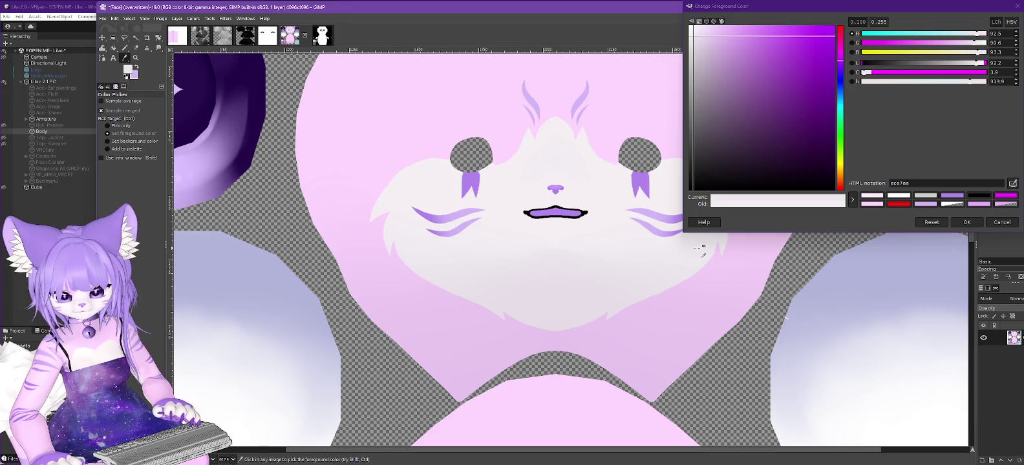
pyautogui.click(65, 9)
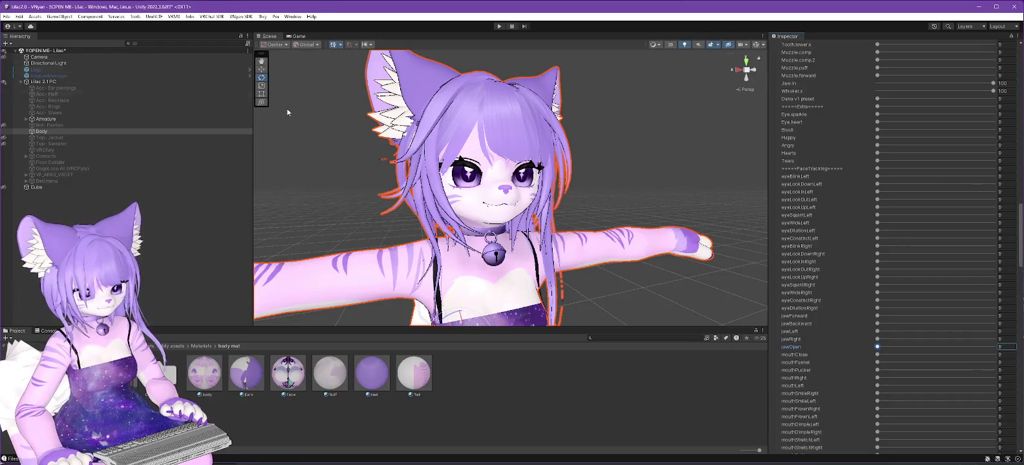
# Step: Zoom, pan and orbit the Scene view for a close-up of Lilac's recoloured muzzle
pyautogui.scroll(5, 560, 150)
pyautogui.scroll(4, 582, 168)
pyautogui.moveTo(617, 204); pyautogui.dragTo(611, 78, button='middle')
pyautogui.keyDown('alt'); pyautogui.moveTo(611, 78); pyautogui.dragTo(587, 188); pyautogui.keyUp('alt')
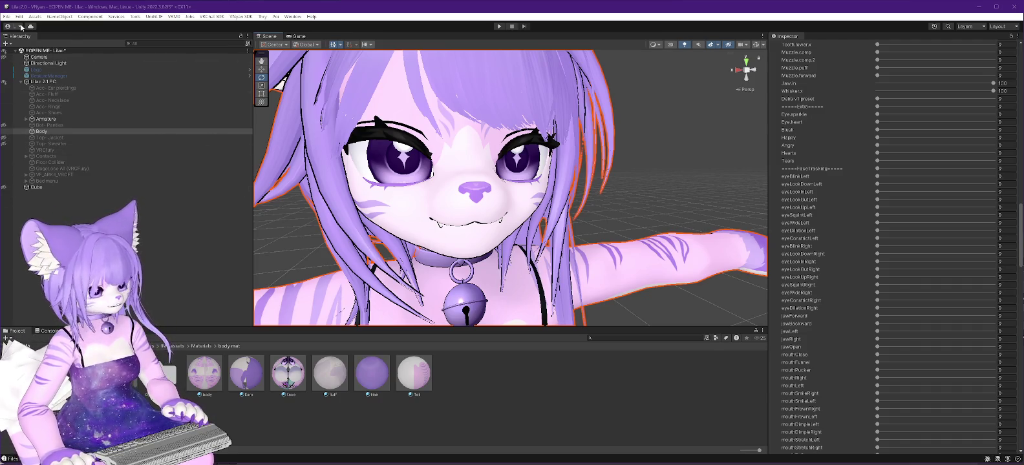
pyautogui.hotkey('alt', 'Tab')
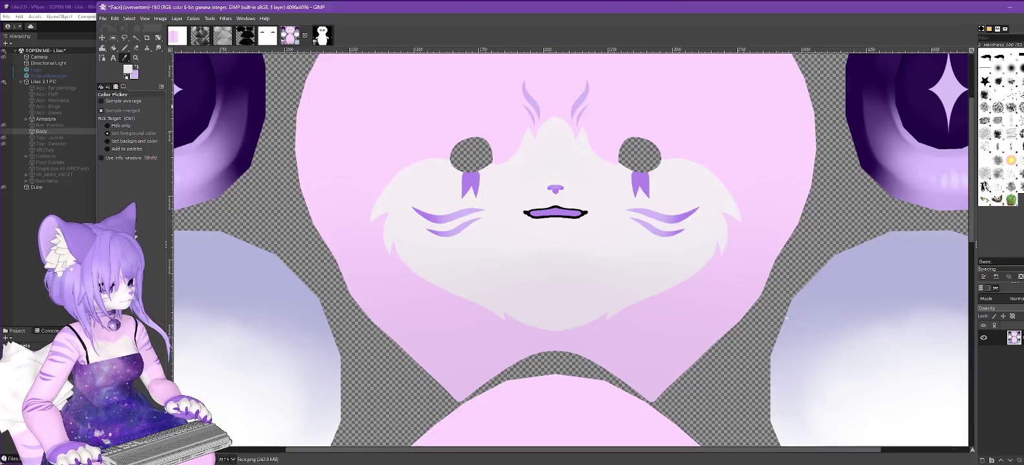
# Step: Redo the last change and trial bucket fills on the lower white fur, undoing each
pyautogui.click(113, 19)
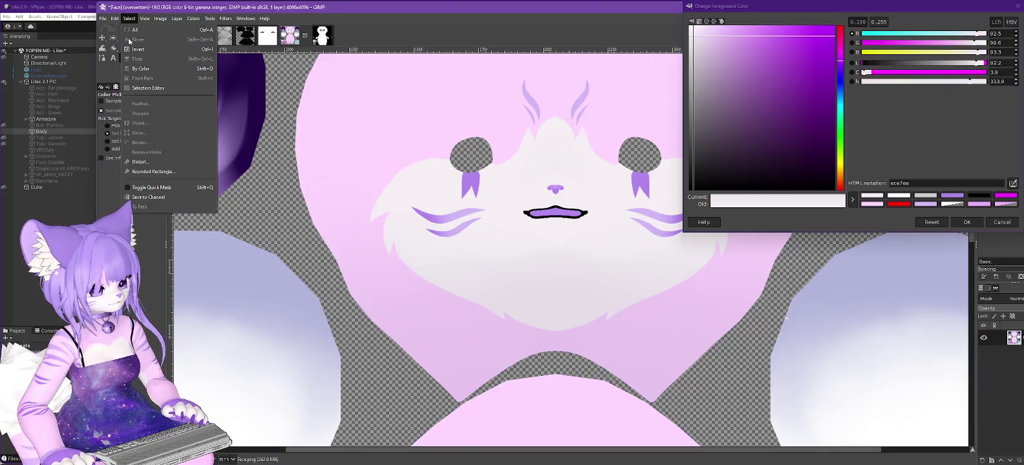
pyautogui.click(125, 41)
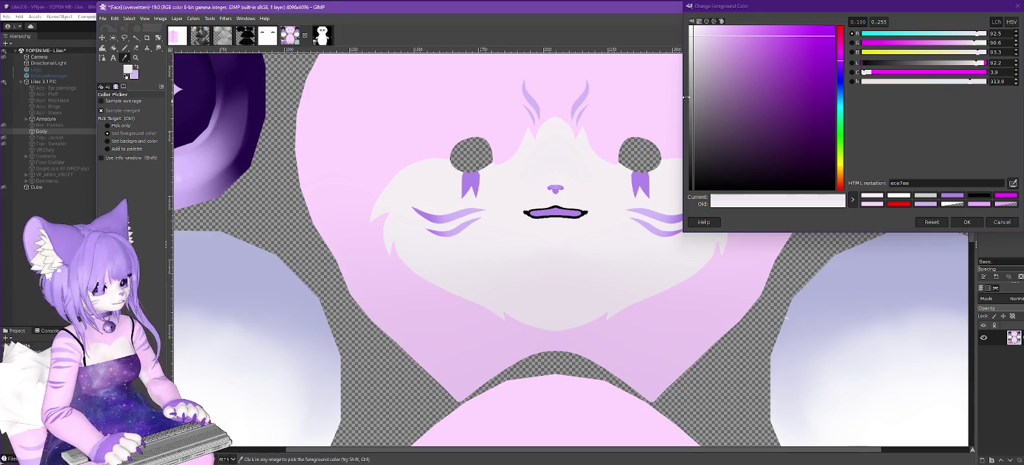
pyautogui.press('Return')
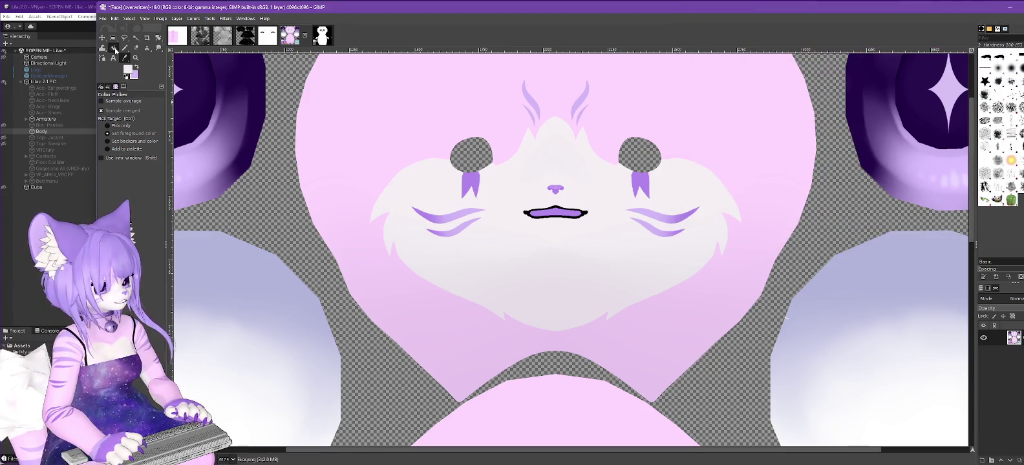
pyautogui.click(113, 48)
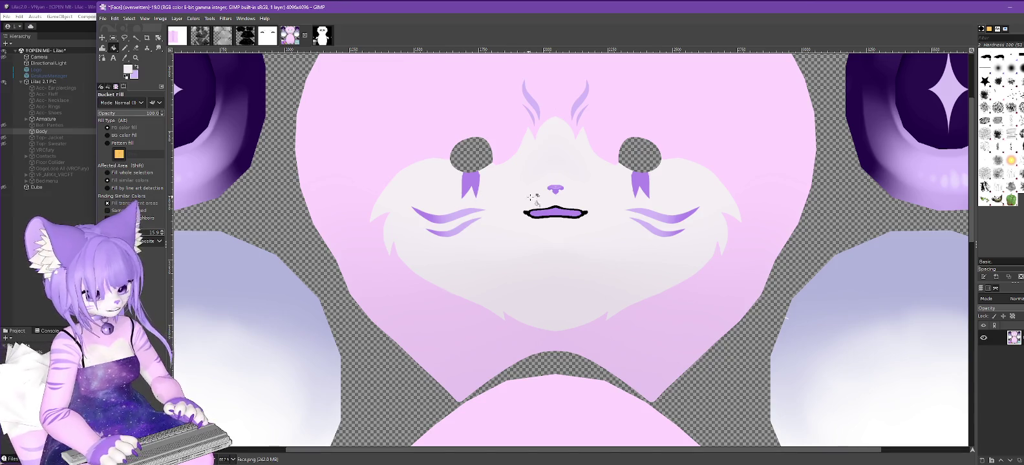
pyautogui.click(514, 192)
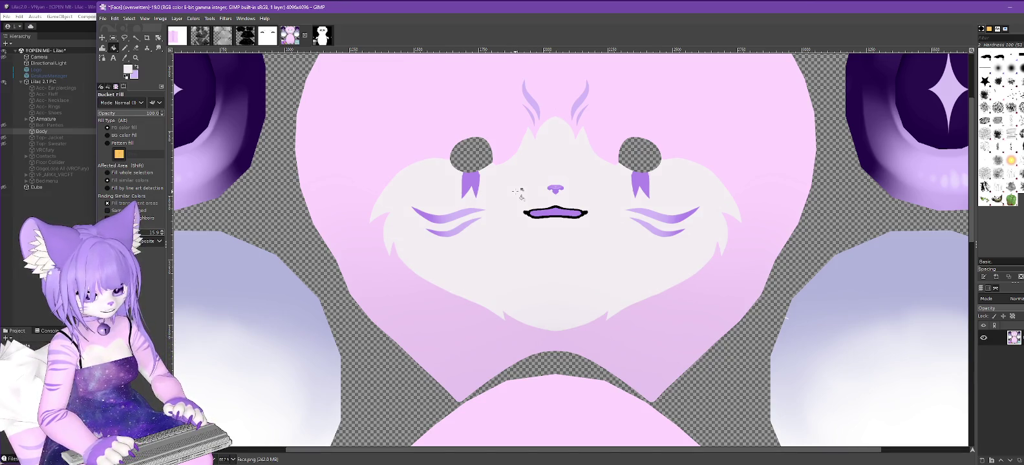
pyautogui.hotkey('ctrl', 'z')
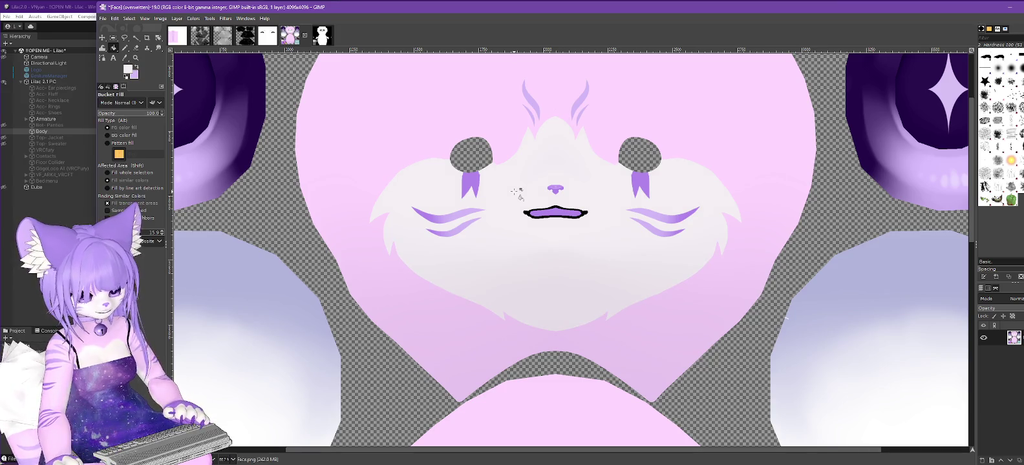
pyautogui.click(515, 192)
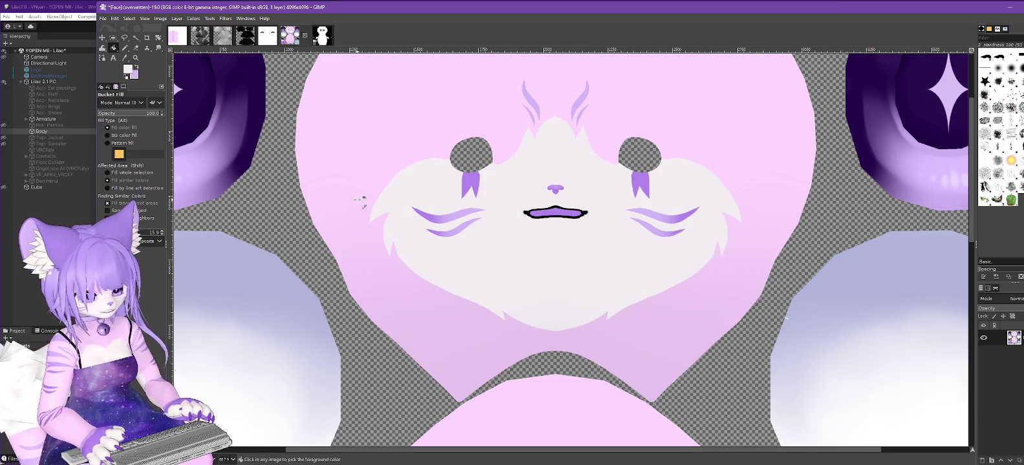
pyautogui.hotkey('ctrl', 'z')
pyautogui.click(127, 71)
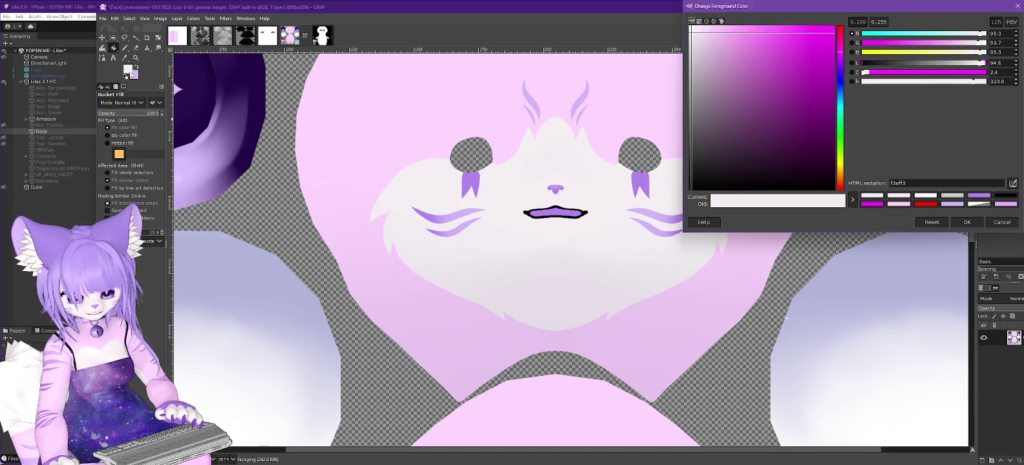
pyautogui.click(1003, 223)
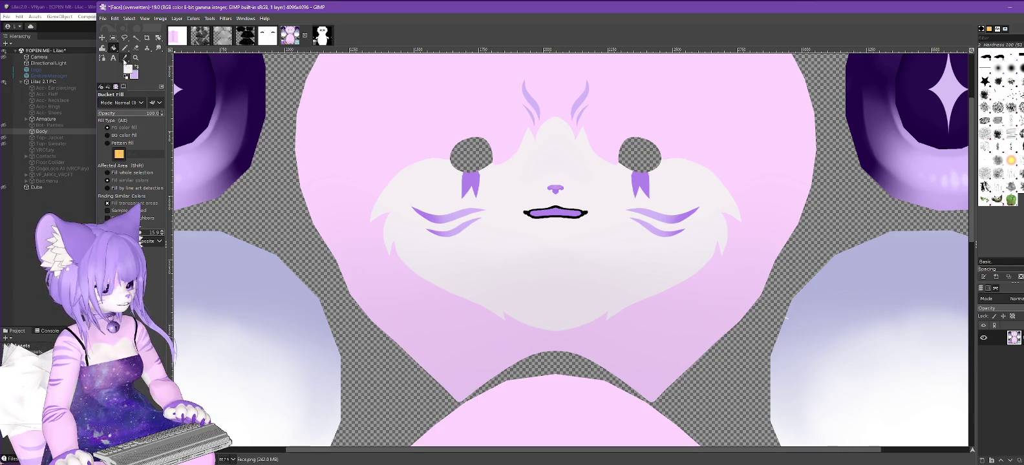
# Step: Sample the face's pink and lighten it to pale pink fee9ff as the foreground colour
pyautogui.click(124, 58)
pyautogui.click(353, 126)
pyautogui.click(130, 70)
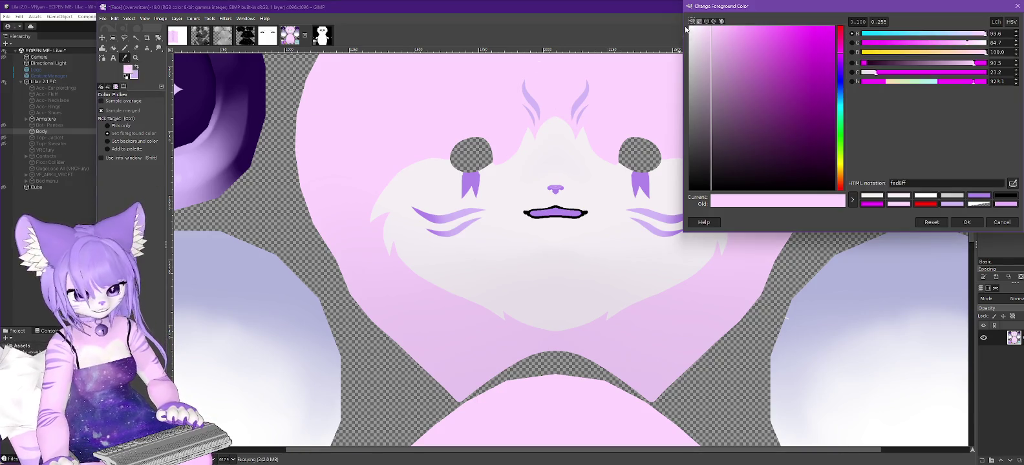
pyautogui.moveTo(705, 30); pyautogui.dragTo(701, 29)
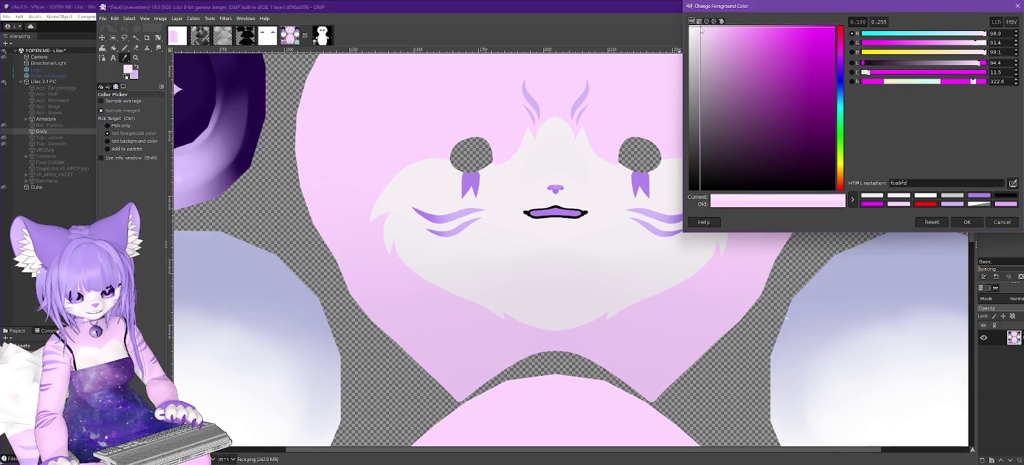
pyautogui.moveTo(702, 30); pyautogui.dragTo(700, 21)
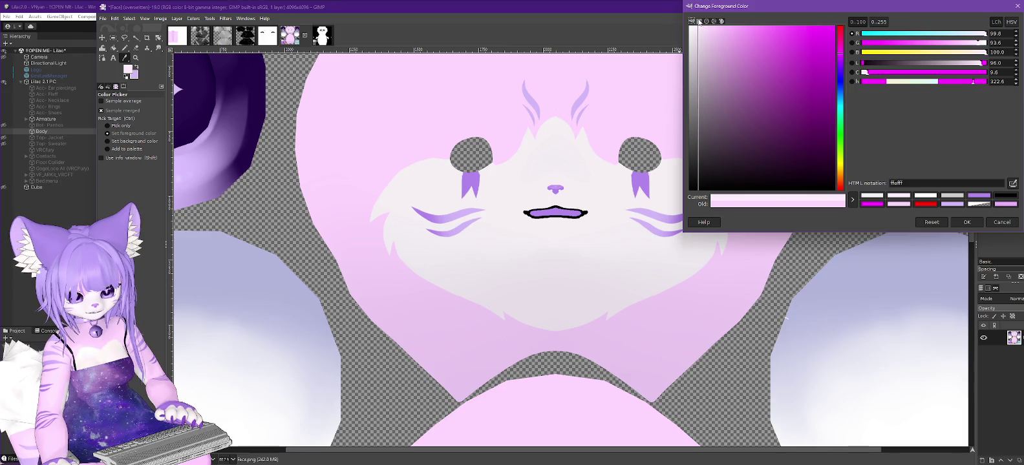
pyautogui.click(967, 222)
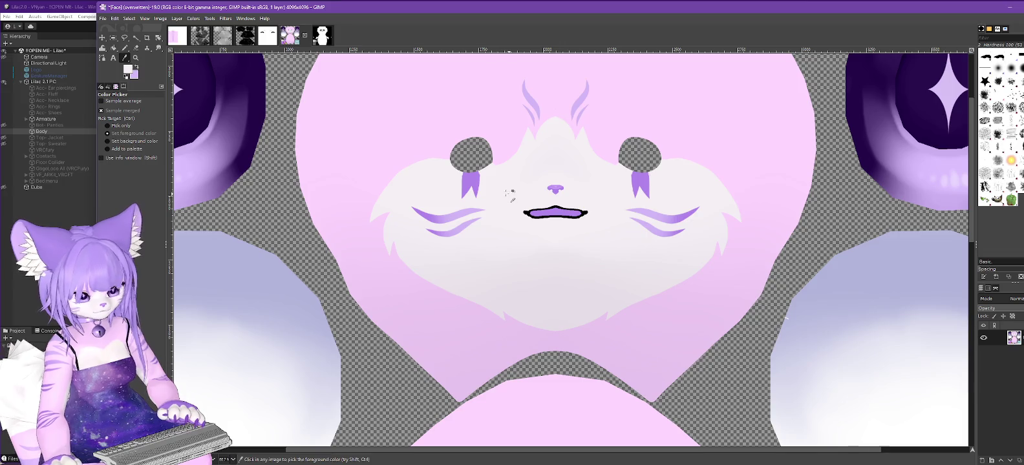
pyautogui.click(126, 67)
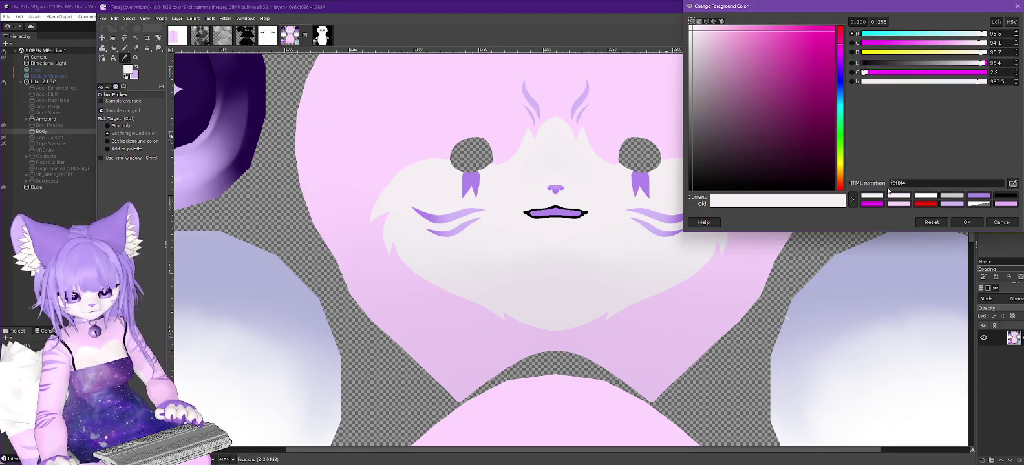
pyautogui.click(407, 107)
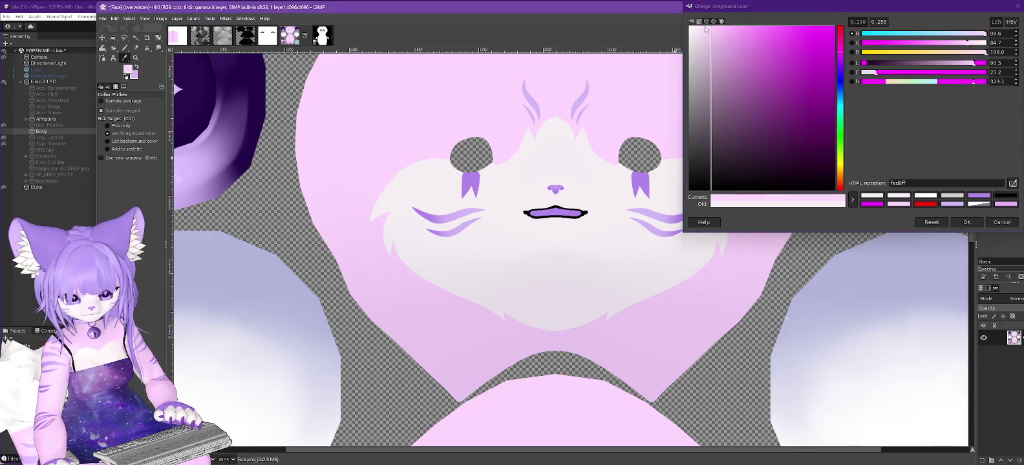
pyautogui.moveTo(705, 29); pyautogui.dragTo(702, 25)
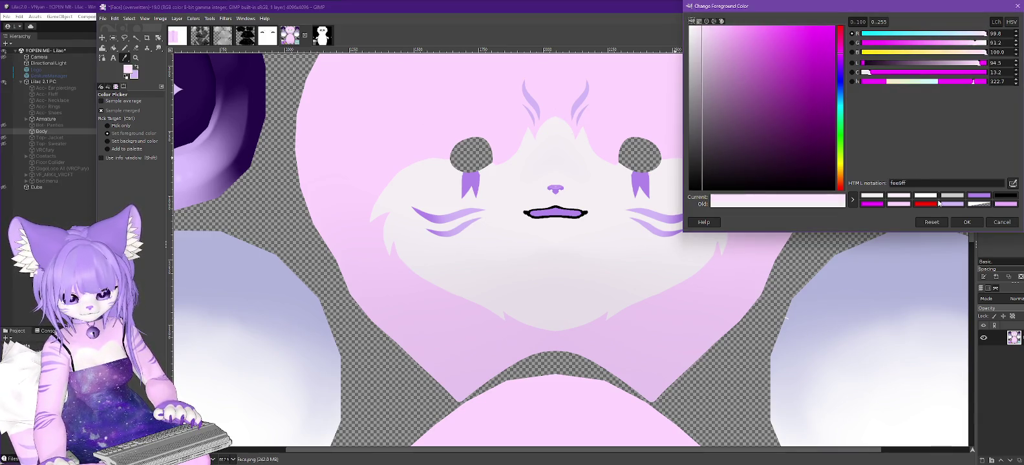
pyautogui.click(967, 223)
# Step: Bucket-fill the white muzzle with pale pink and export over Face.png for Unity
pyautogui.hotkey('shift', 'b')
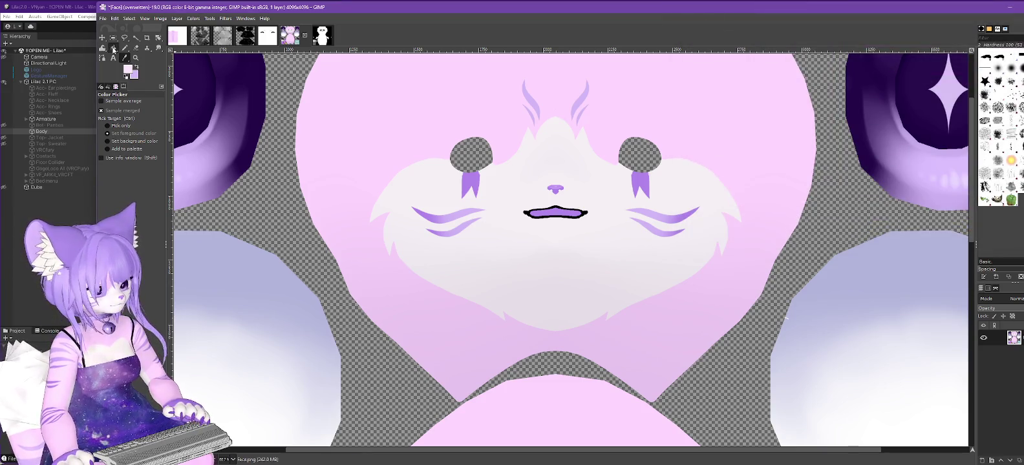
pyautogui.click(507, 188)
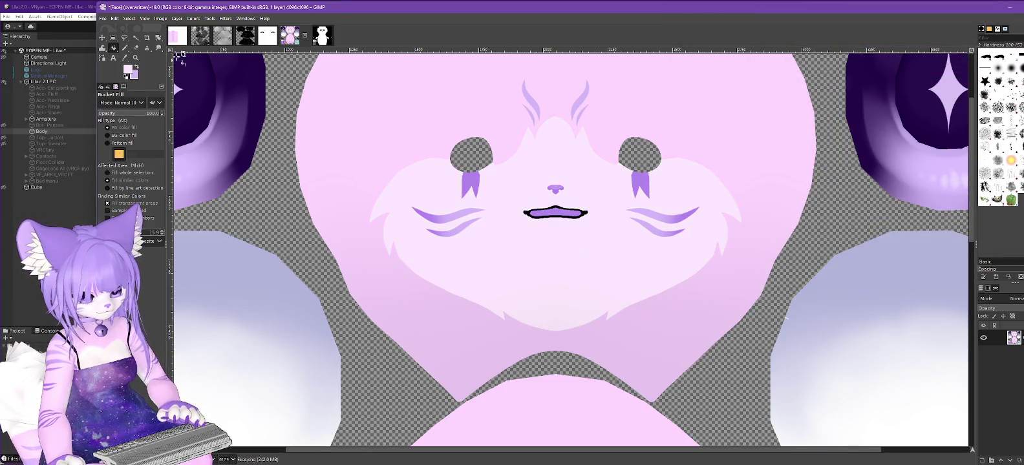
pyautogui.click(103, 18)
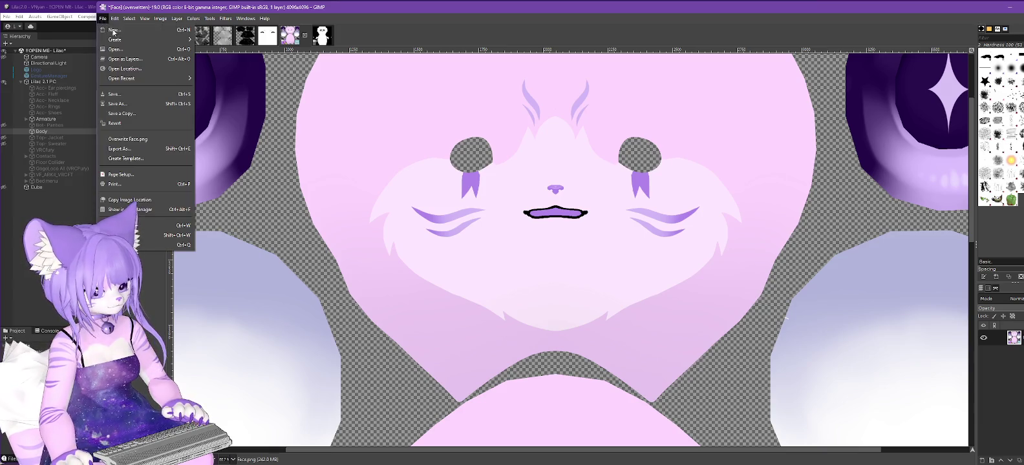
pyautogui.click(132, 139)
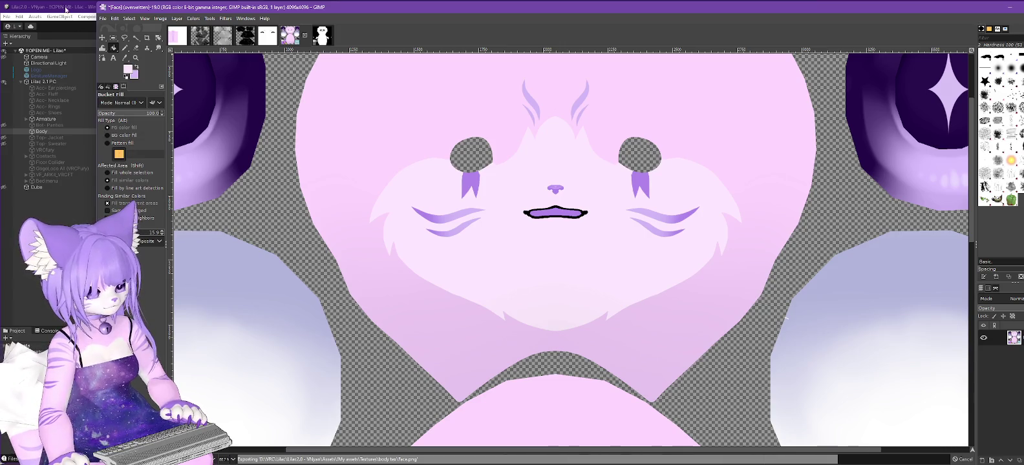
pyautogui.click(66, 8)
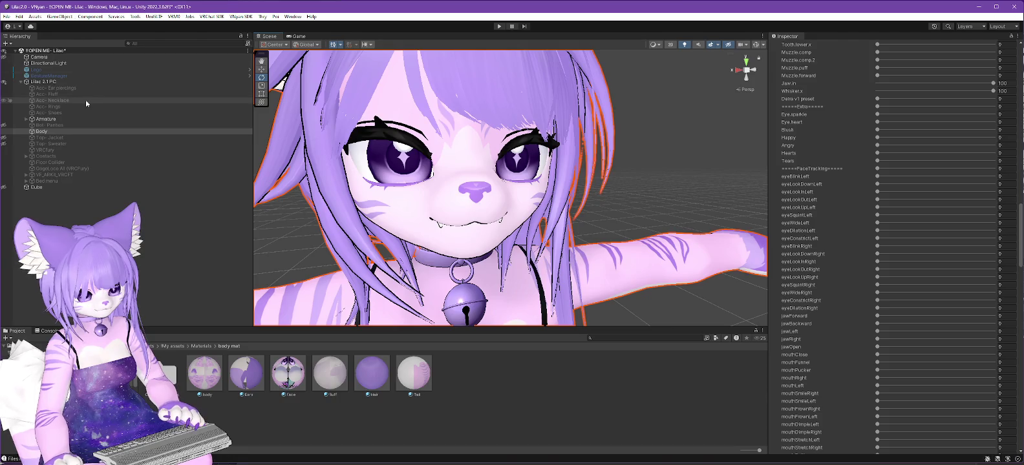
# Step: Orbit and pan the Scene view to inspect Lilac's pale pink muzzle from the front
pyautogui.moveTo(542, 223)
pyautogui.mouseDown(button='right')
pyautogui.moveTo(524, 182)
pyautogui.moveTo(539, 226)
pyautogui.moveTo(544, 211)
pyautogui.moveTo(579, 220)
pyautogui.mouseUp(button='right')
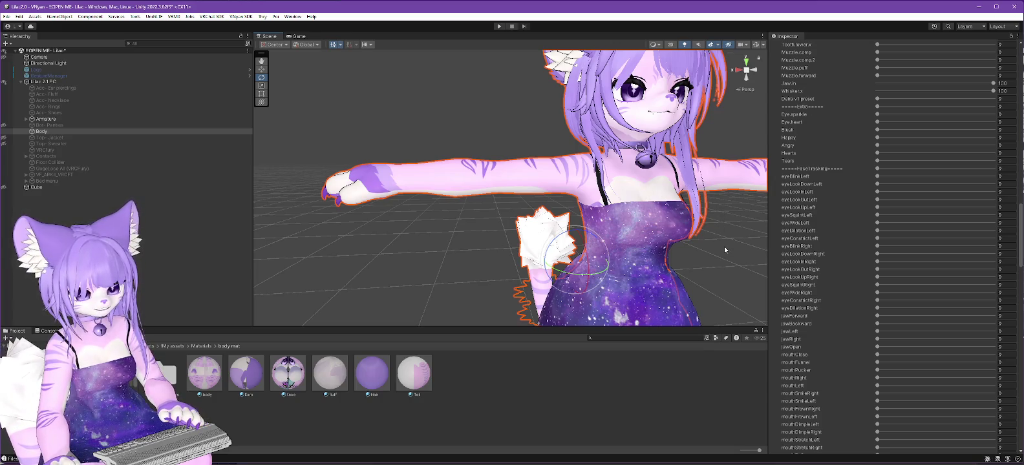
pyautogui.moveTo(724, 246); pyautogui.dragTo(600, 241, button='middle')
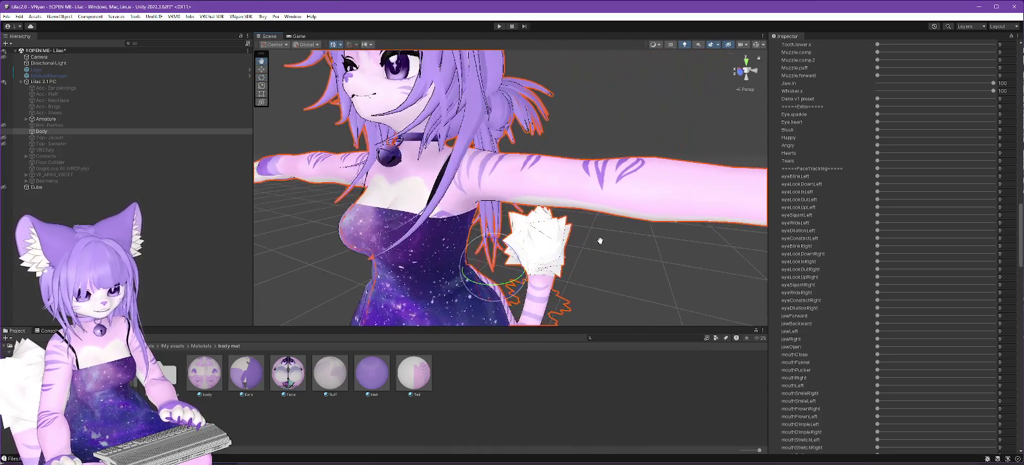
pyautogui.moveTo(600, 241); pyautogui.dragTo(664, 249, button='right')
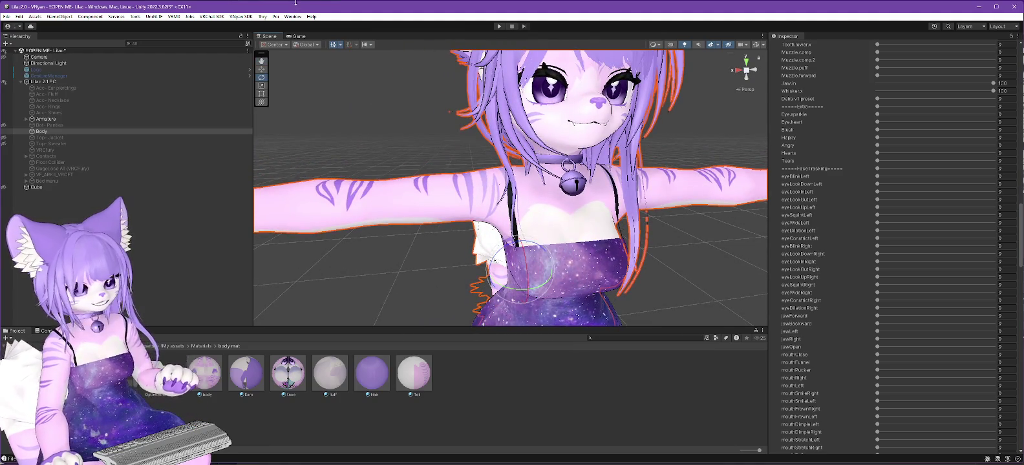
pyautogui.click(239, 17)
pyautogui.moveTo(248, 34)
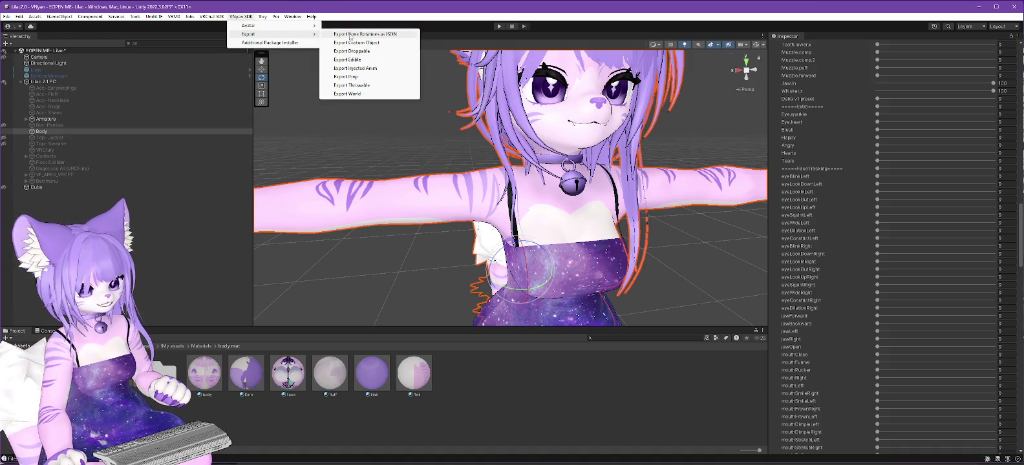
# Step: Export the Lilac 2.1 PC root via VNyan SDK as 'Lilac 2.3.1 PC.vsfavatar'
pyautogui.click(370, 51)
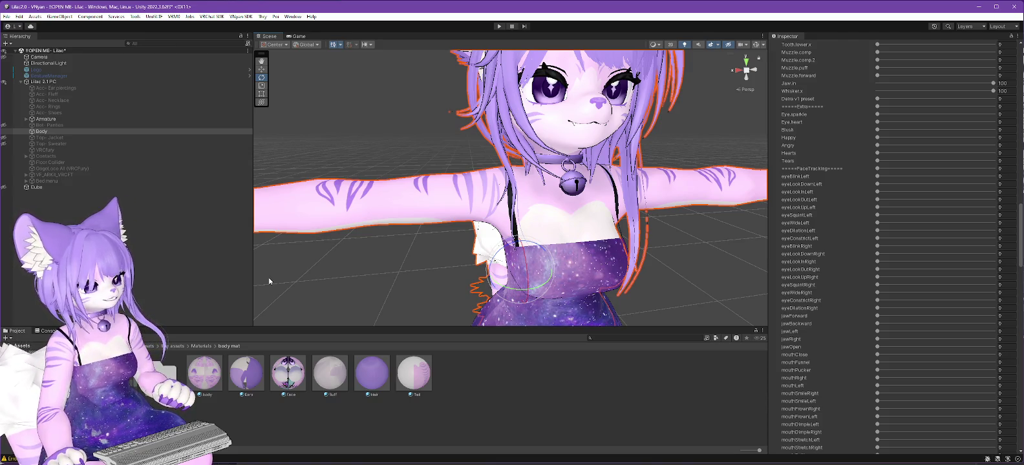
pyautogui.click(244, 17)
pyautogui.click(343, 36)
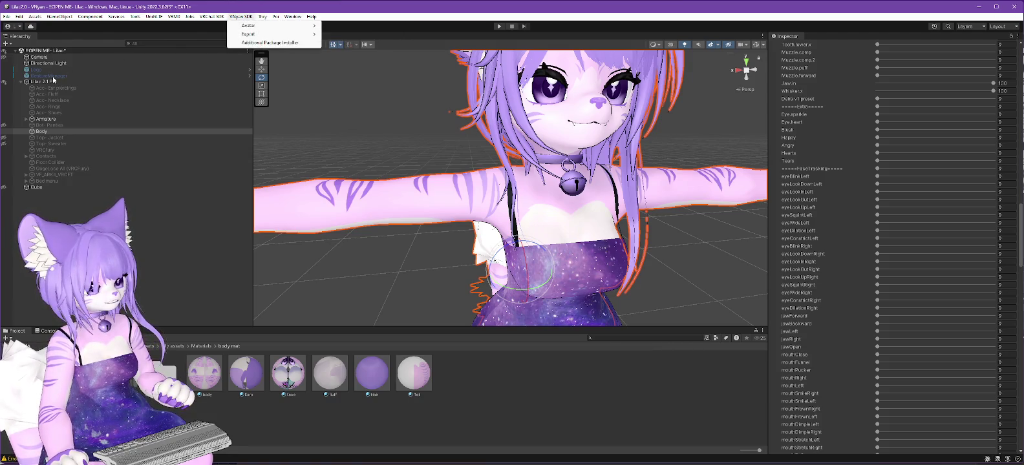
pyautogui.click(246, 16)
pyautogui.moveTo(249, 34)
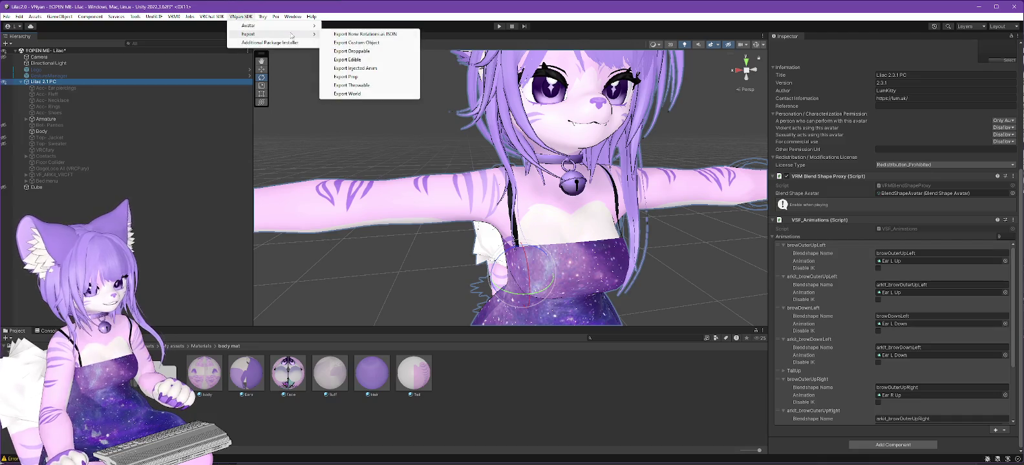
pyautogui.click(351, 34)
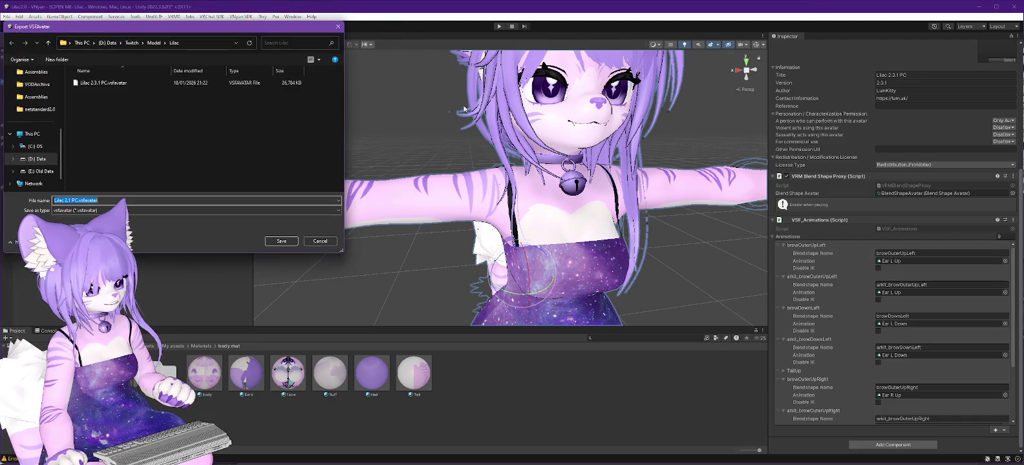
pyautogui.click(109, 86)
pyautogui.click(75, 200)
pyautogui.click(281, 241)
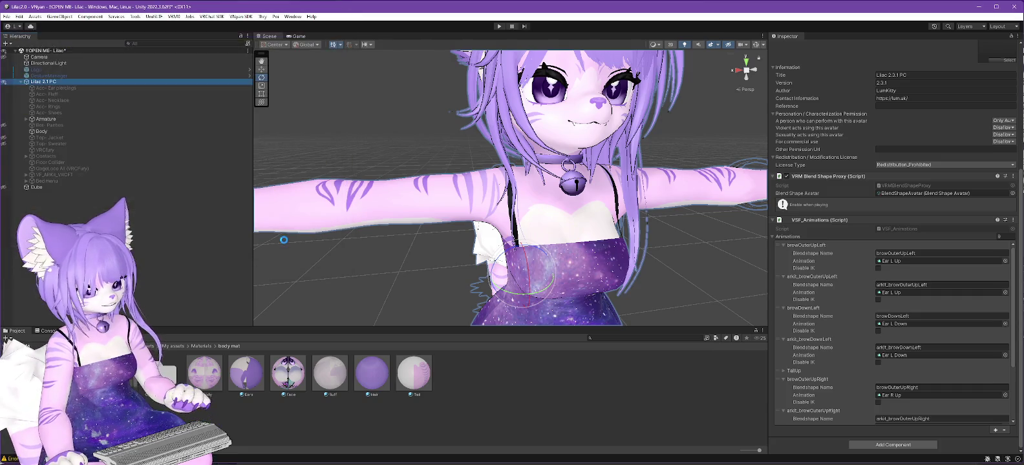
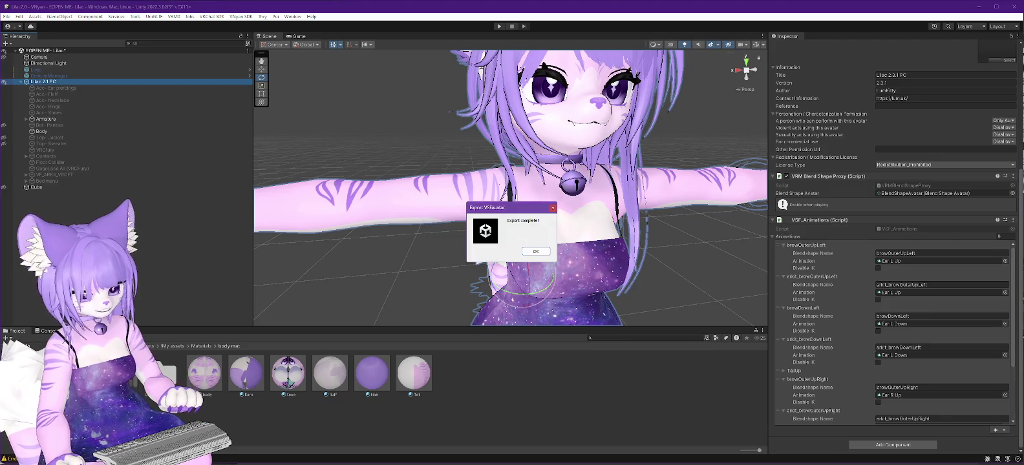
# Step: Dismiss Unity's VSFAvatar 'Export complete' notice and switch to VNyan
pyautogui.click(537, 252)
pyautogui.hotkey('alt', 'Tab')
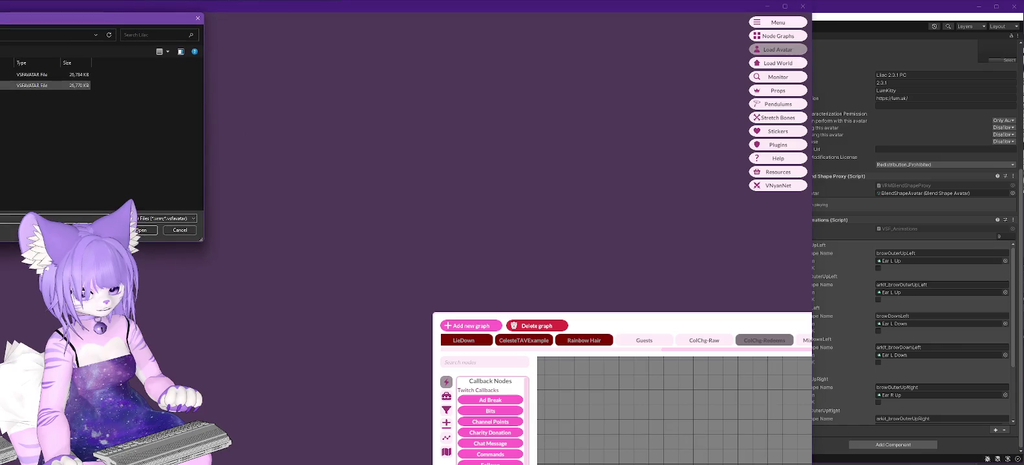
# Step: Load the newest exported VSFAvatar file in VNyan, then switch to the face texture in GIMP
pyautogui.doubleClick(39, 85)
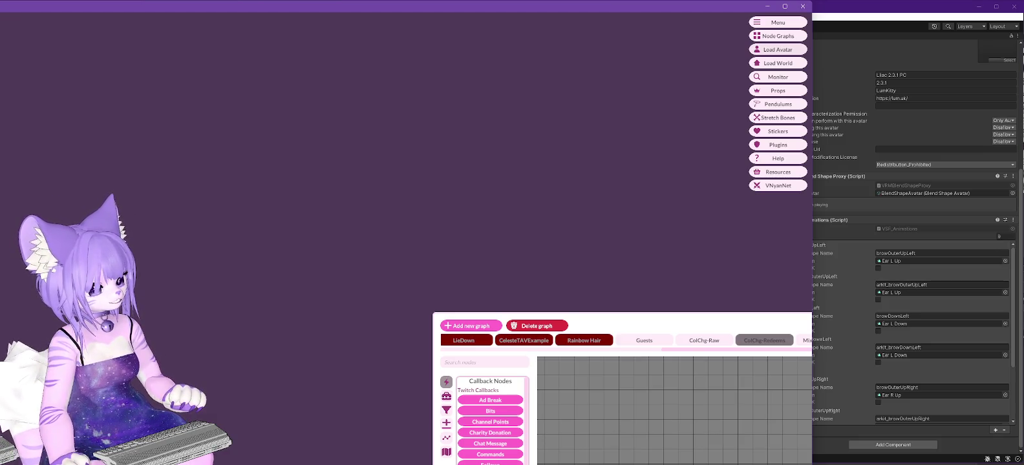
pyautogui.hotkey('alt', 'Tab')
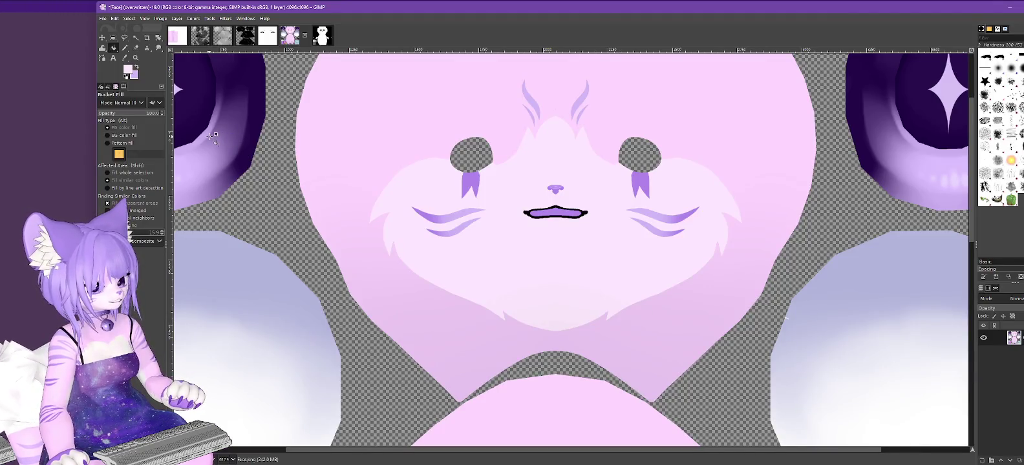
# Step: Zoom out to view the whole face texture, then bring up the 'body tex' folder
pyautogui.scroll(-5, 325, 194)
pyautogui.keyDown('ctrl'); pyautogui.scroll(-1, 349, 204); pyautogui.keyUp('ctrl')
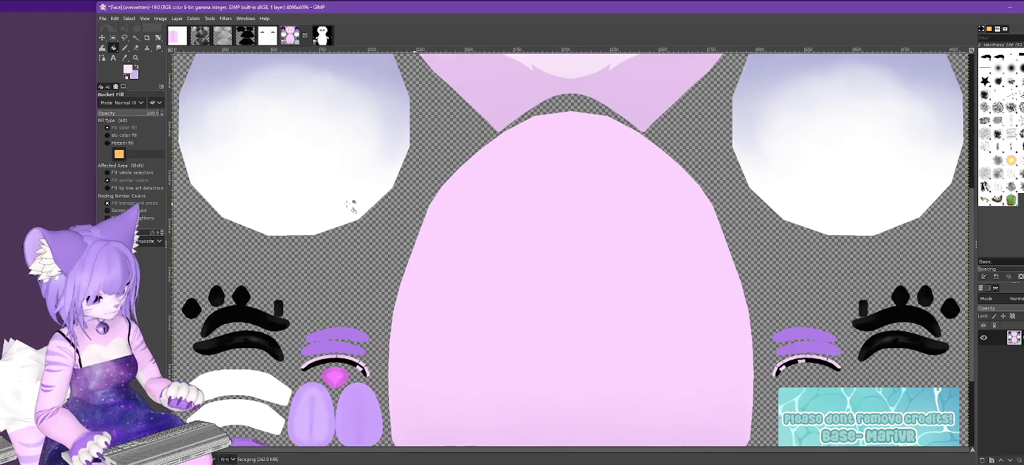
pyautogui.keyDown('ctrl'); pyautogui.scroll(-2, 348, 204); pyautogui.keyUp('ctrl')
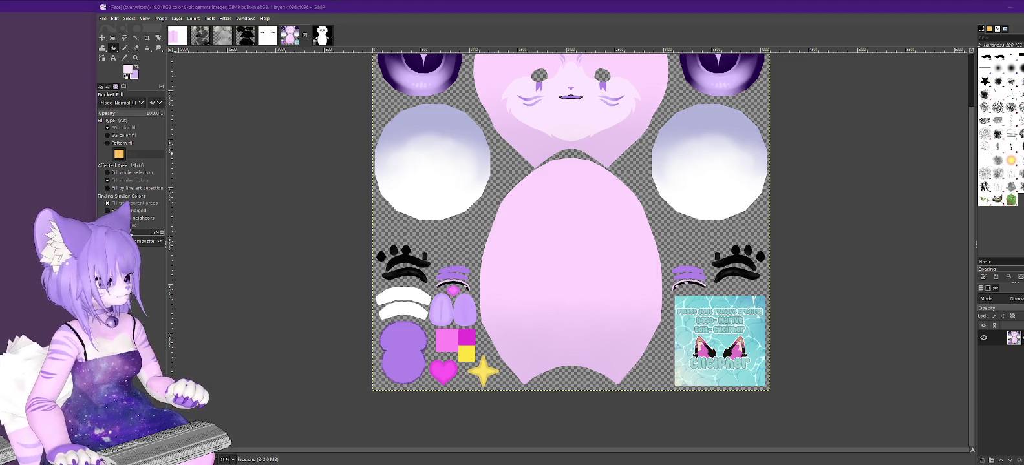
pyautogui.hotkey('alt', 'Tab')
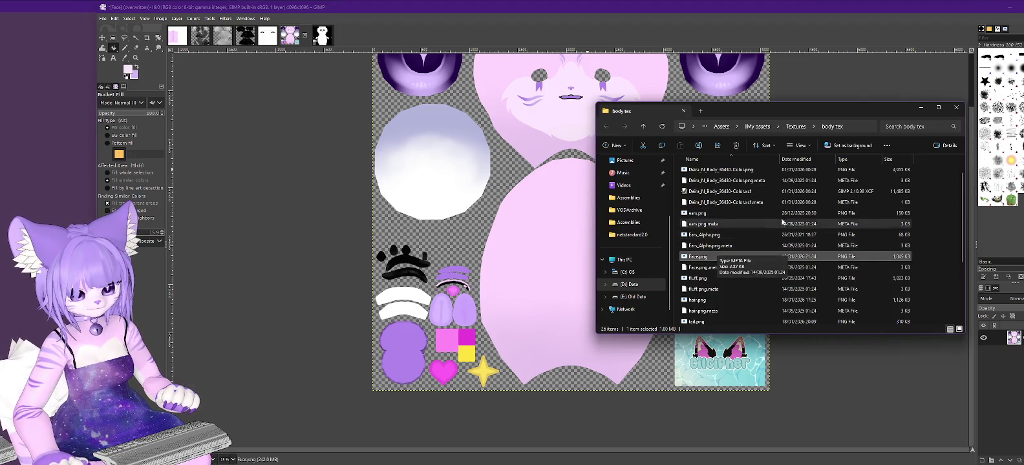
# Step: Open Deira_N_Body_36430-Color.png from the 'body tex' folder in GIMP
pyautogui.scroll(-3, 750, 213)
pyautogui.scroll(1, 750, 214)
pyautogui.scroll(2, 750, 214)
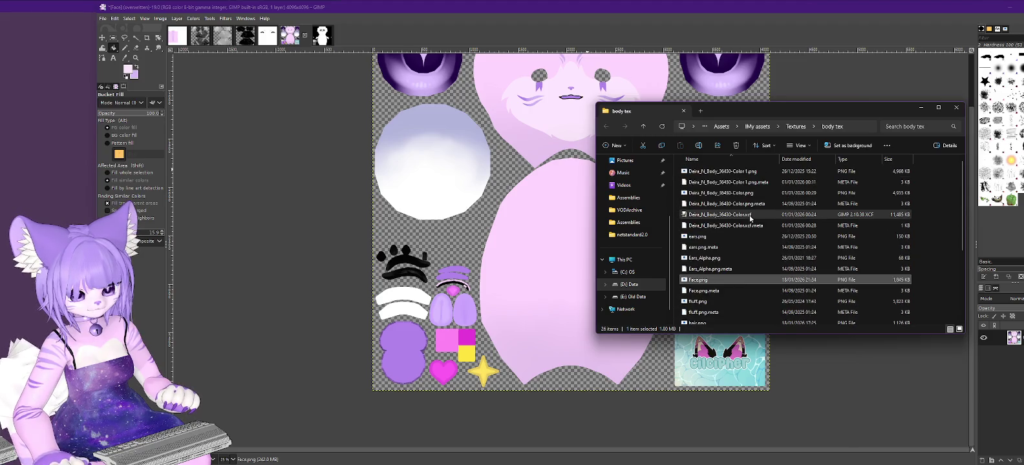
pyautogui.click(714, 194)
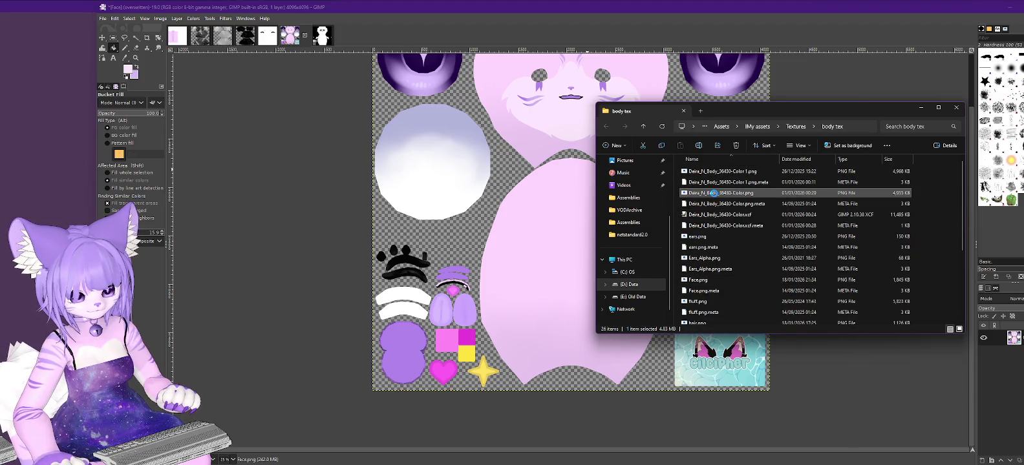
pyautogui.rightClick(714, 194)
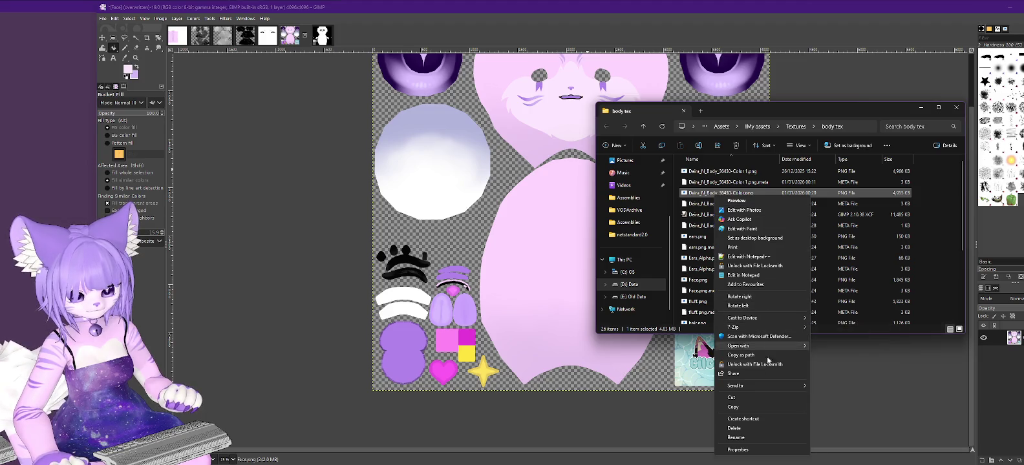
pyautogui.moveTo(739, 346)
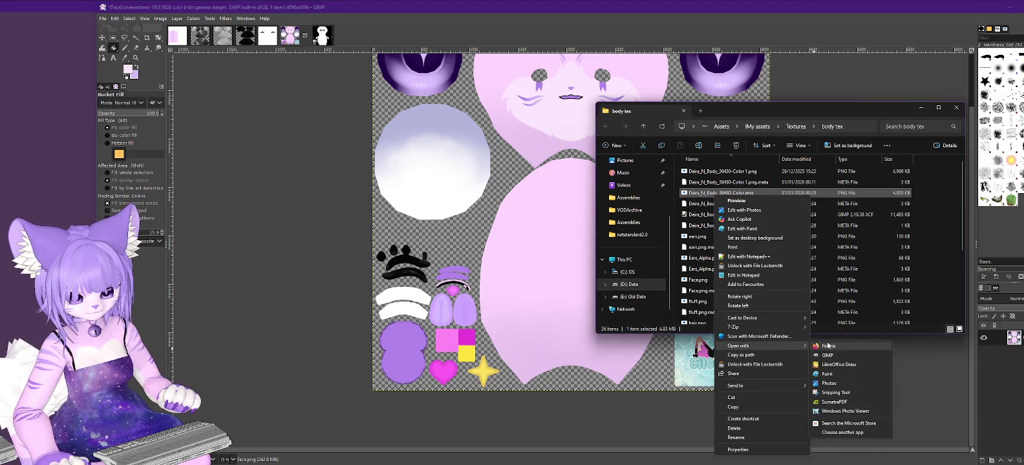
pyautogui.click(838, 355)
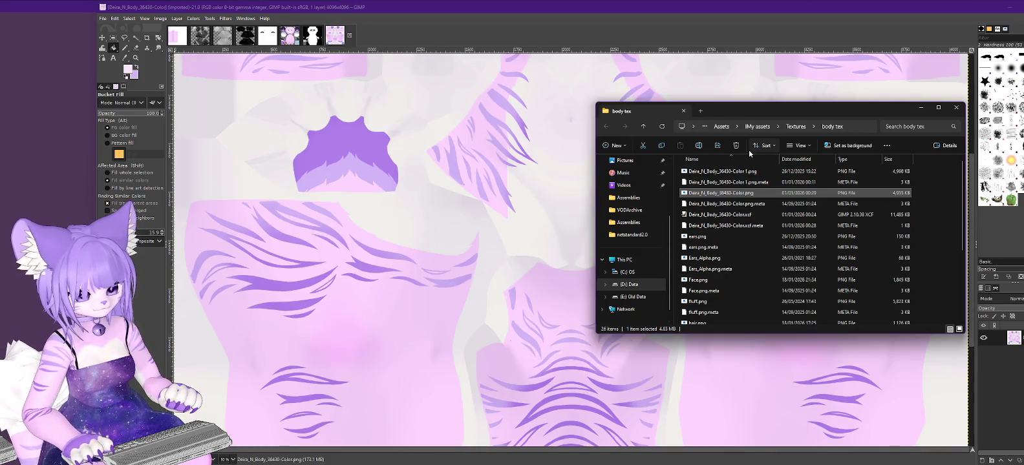
# Step: Minimize File Explorer and look over the body colour texture in GIMP
pyautogui.click(921, 107)
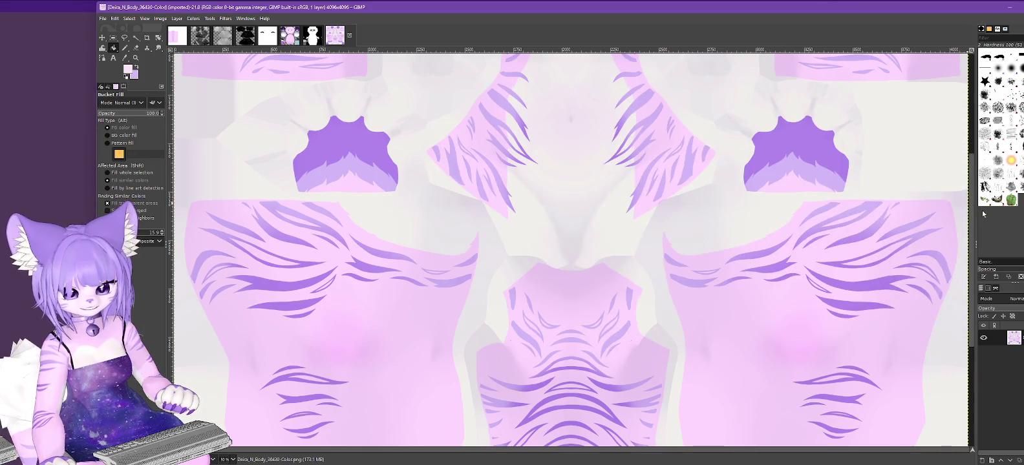
pyautogui.scroll(5, 961, 95)
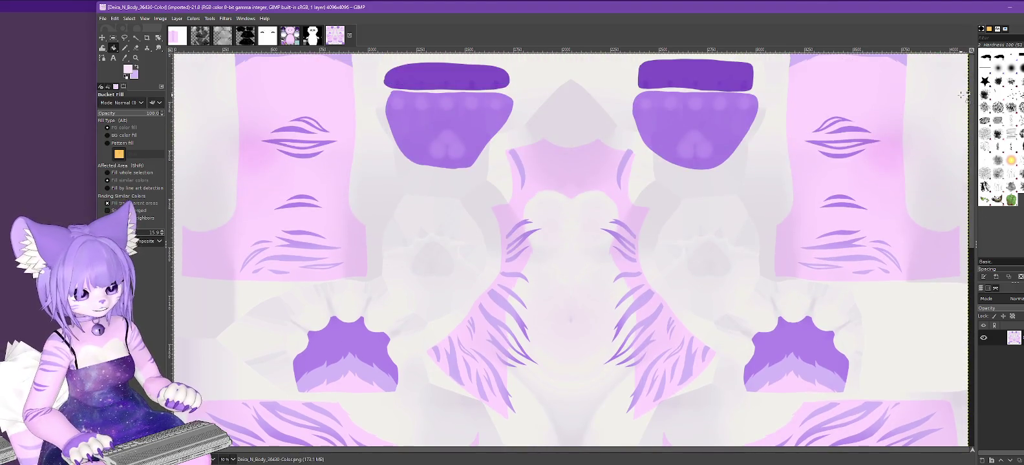
pyautogui.keyDown('ctrl'); pyautogui.scroll(-1, 961, 95); pyautogui.keyUp('ctrl')
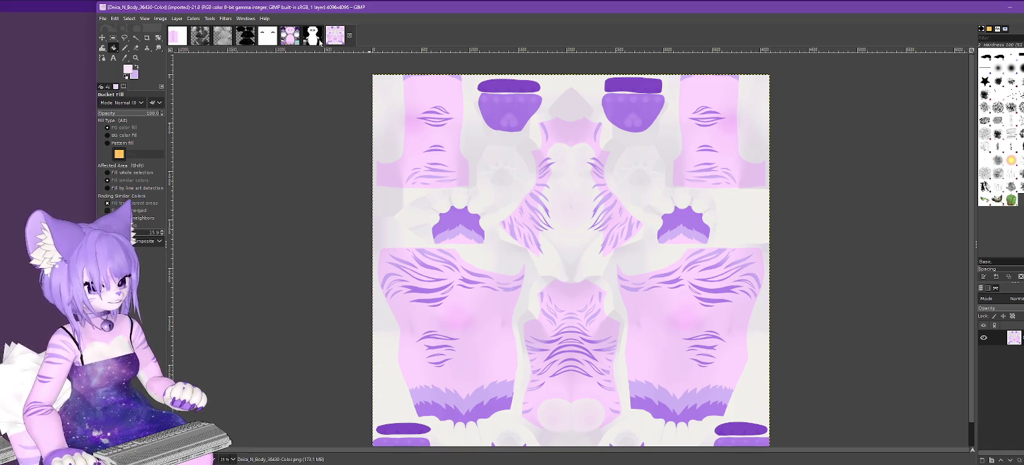
# Step: Overwrite Face.png with the edited face image, then start loading an avatar in VNyan
pyautogui.click(290, 36)
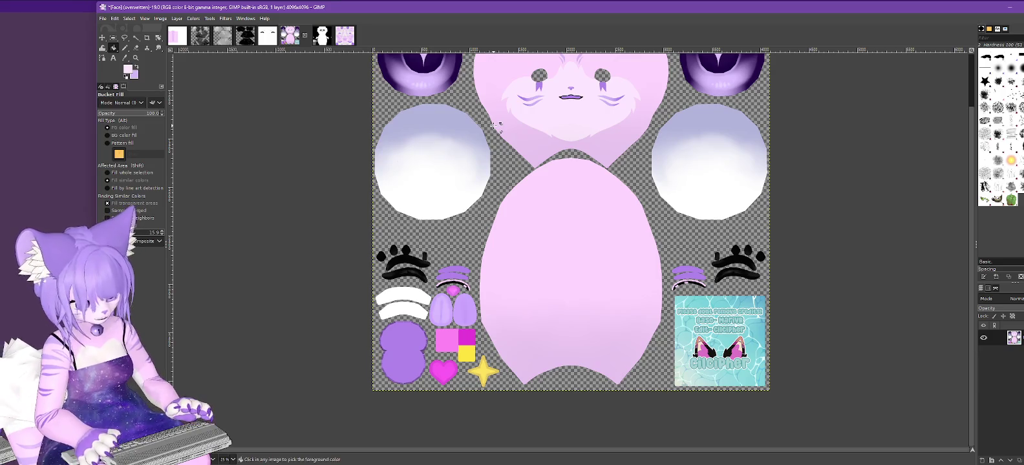
pyautogui.click(102, 18)
pyautogui.click(133, 141)
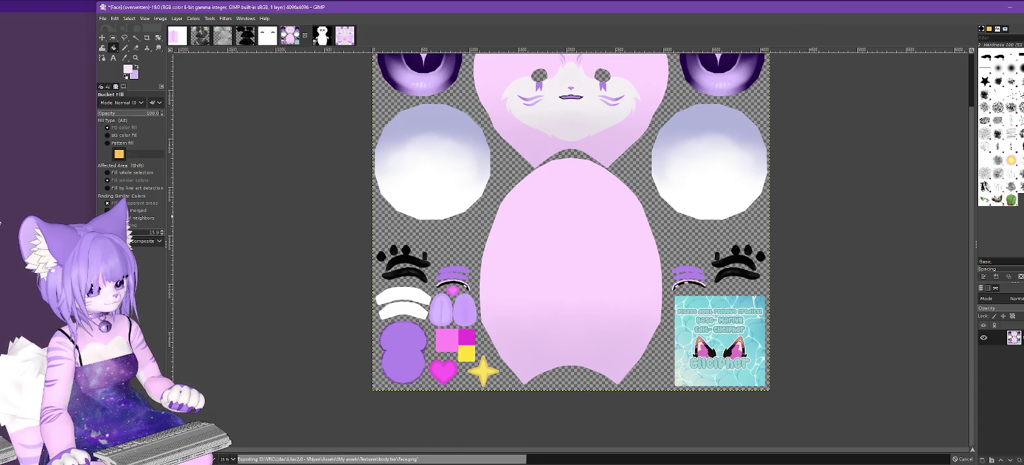
pyautogui.hotkey('alt', 'Tab')
pyautogui.click(777, 49)
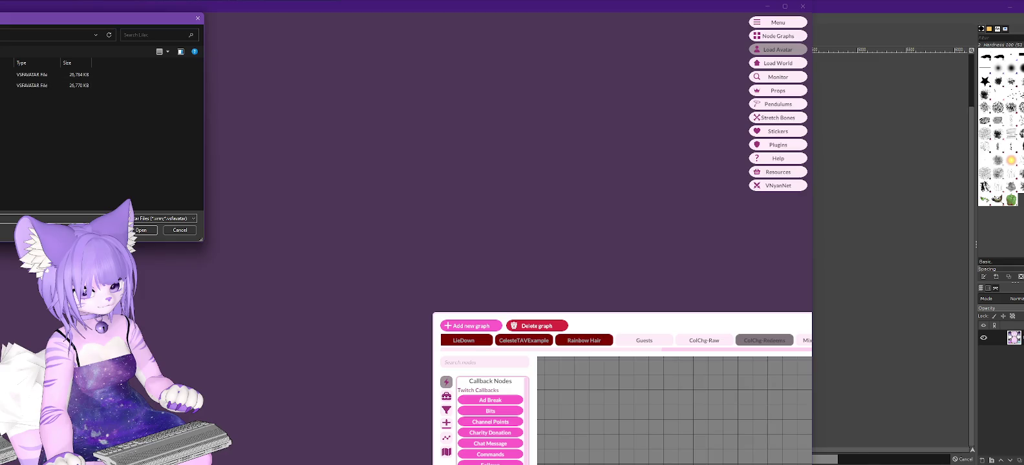
# Step: Cancel VNyan's Load Avatar file picker without loading anything
pyautogui.press('Escape')
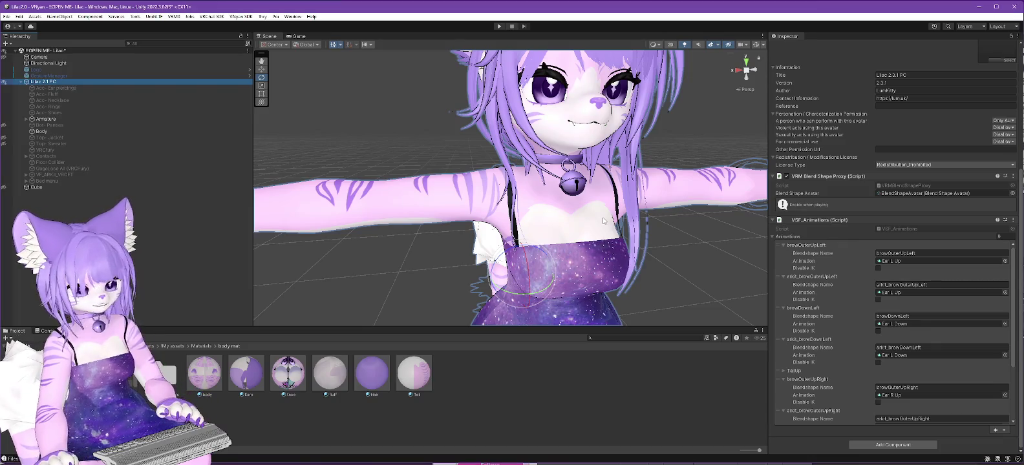
# Step: Orbit to the avatar's front and select the Dress material in the LumCustom folder
pyautogui.scroll(-3, 697, 210)
pyautogui.scroll(-3, 698, 210)
pyautogui.scroll(-2, 698, 210)
pyautogui.keyDown('alt'); pyautogui.moveTo(697, 211); pyautogui.dragTo(559, 208); pyautogui.keyUp('alt')
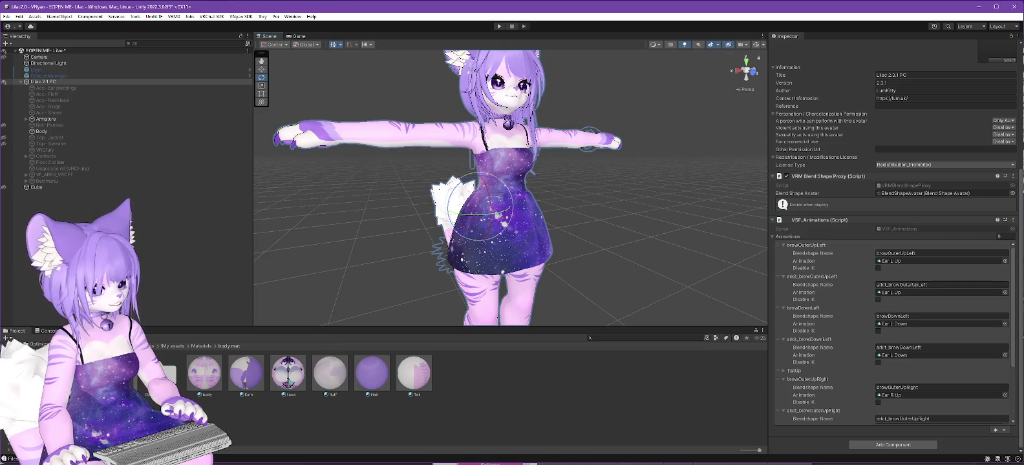
pyautogui.click(45, 388)
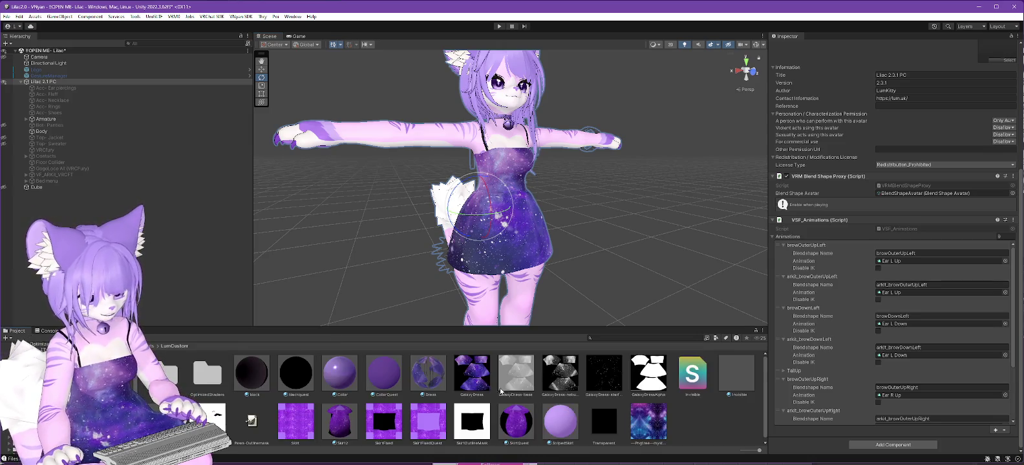
pyautogui.click(471, 374)
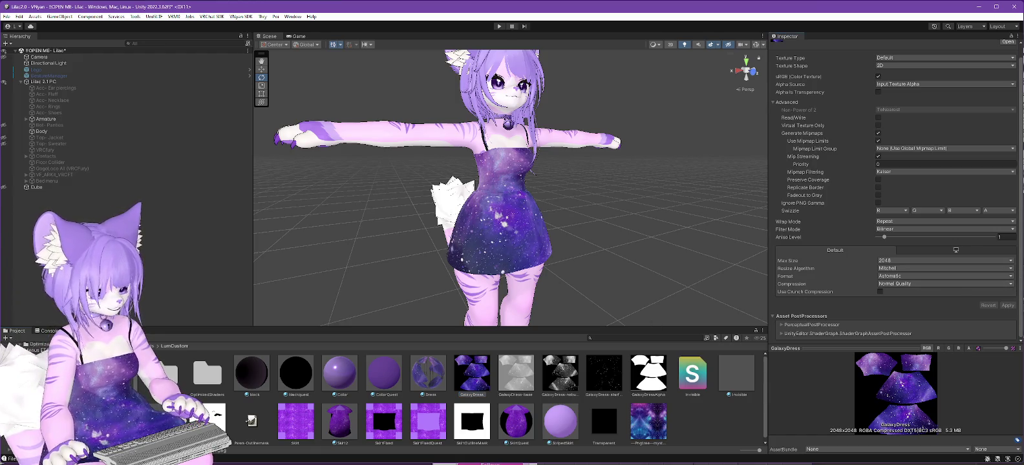
pyautogui.press('Left')
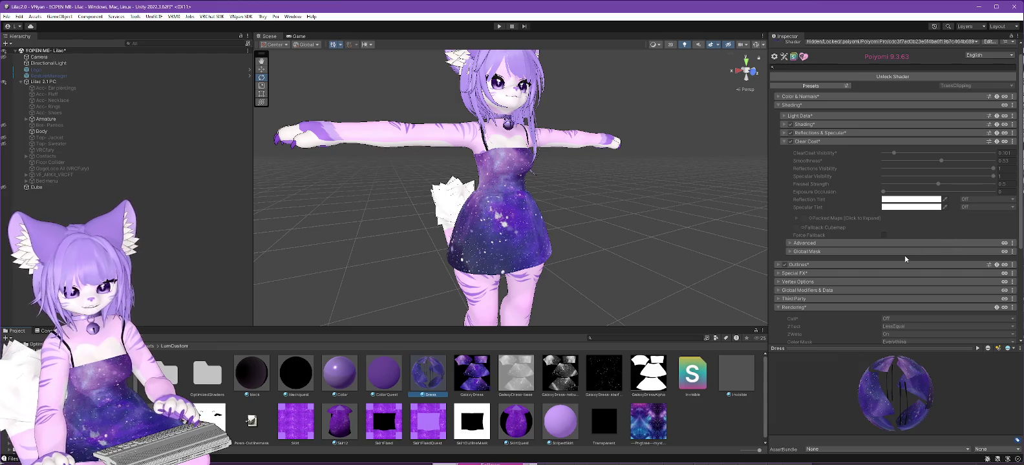
# Step: Unlock the Dress shader, toggle Clear Coat, and enable the Matcap 0 layer
pyautogui.click(907, 78)
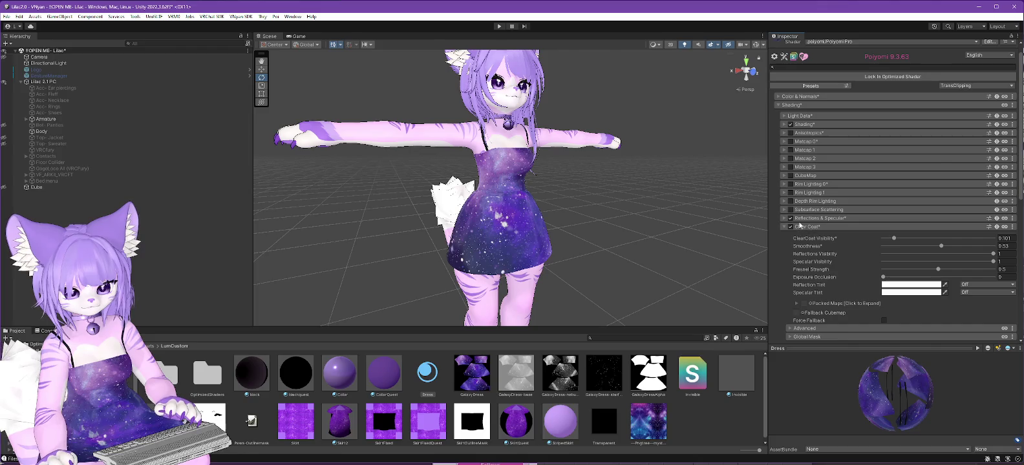
pyautogui.click(790, 227)
pyautogui.click(790, 227)
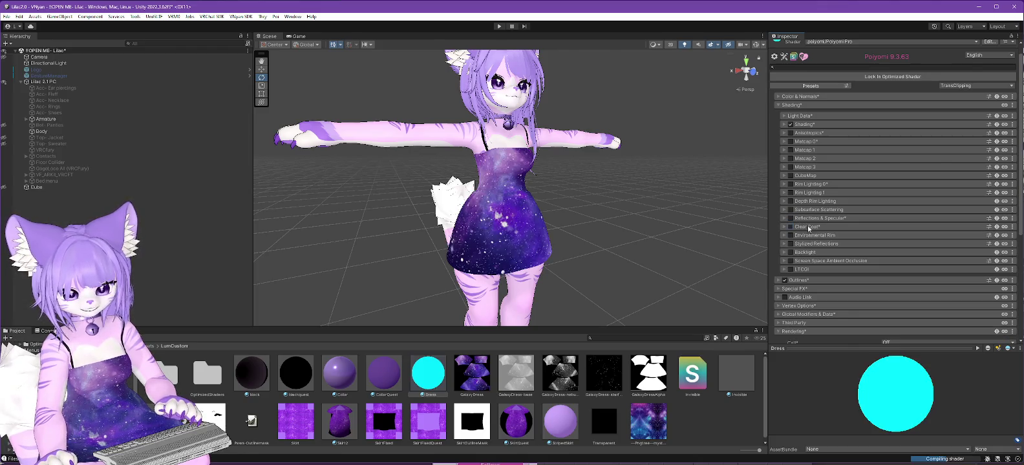
pyautogui.click(783, 141)
pyautogui.click(790, 142)
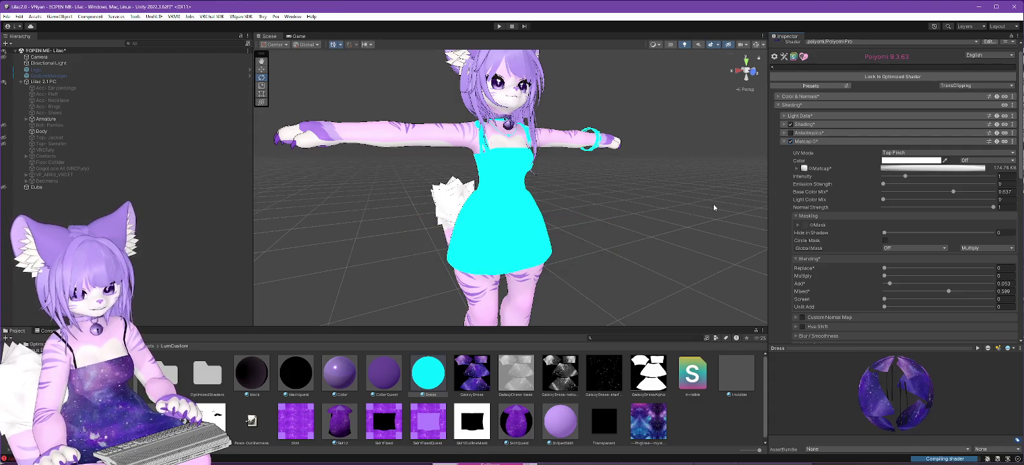
pyautogui.moveTo(661, 216)
pyautogui.keyDown('alt'); pyautogui.mouseDown()
pyautogui.moveTo(605, 221)
pyautogui.moveTo(795, 210)
pyautogui.mouseUp(); pyautogui.keyUp('alt')
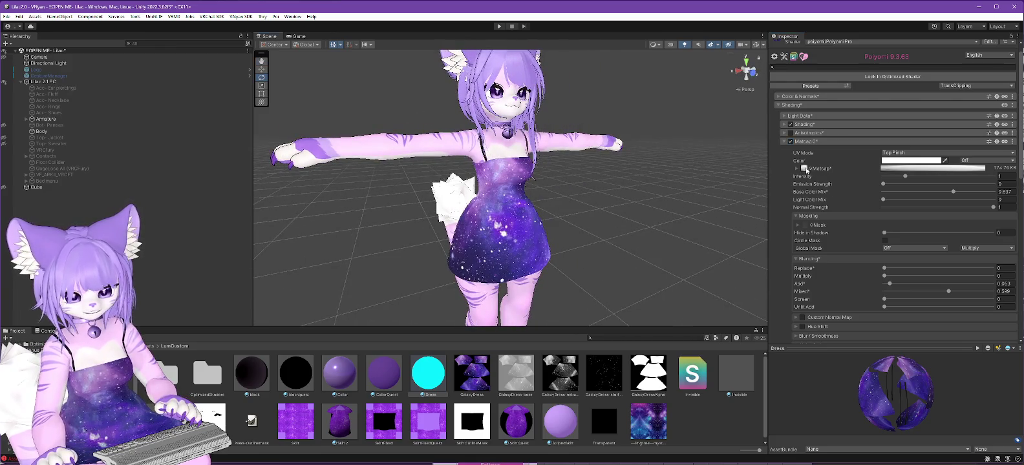
# Step: Assign LatexMatcap2 as the Dress material's Matcap 0 texture
pyautogui.click(804, 169)
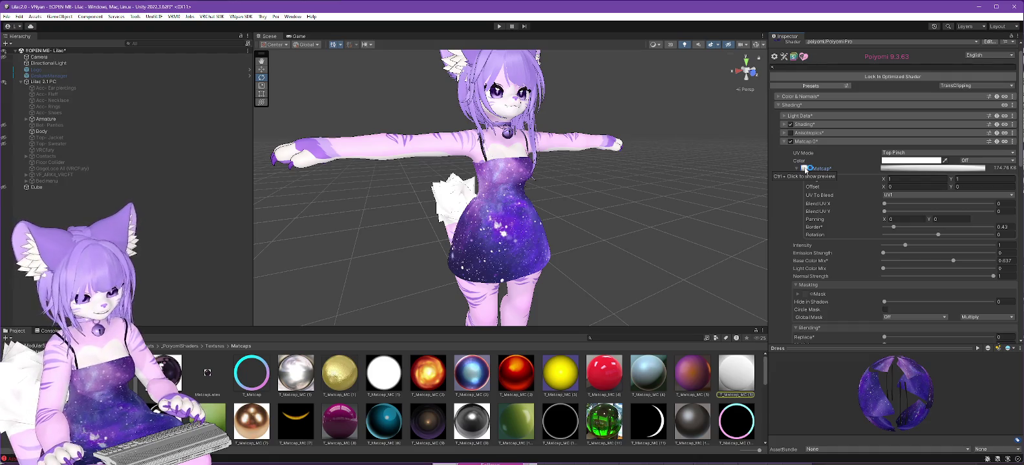
pyautogui.click(810, 169)
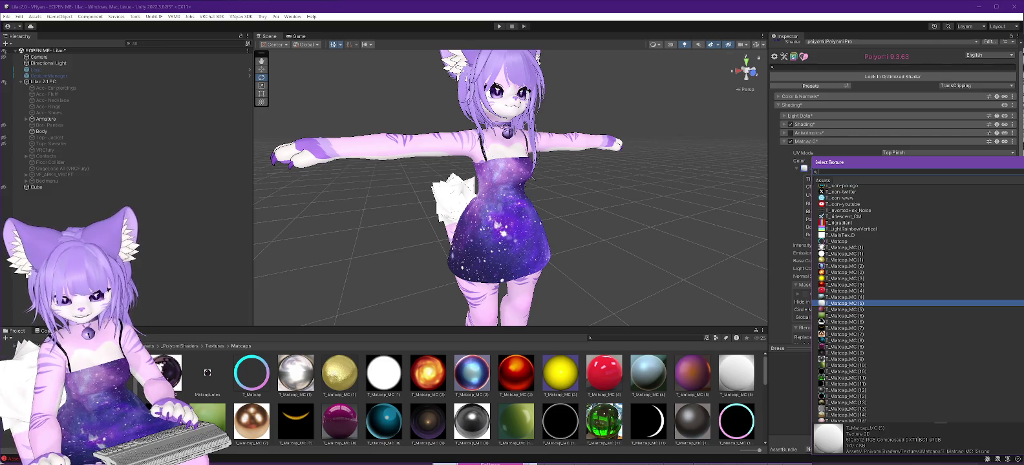
pyautogui.scroll(-5, 847, 304)
pyautogui.scroll(-5, 847, 304)
pyautogui.scroll(-5, 847, 304)
pyautogui.scroll(-5, 846, 304)
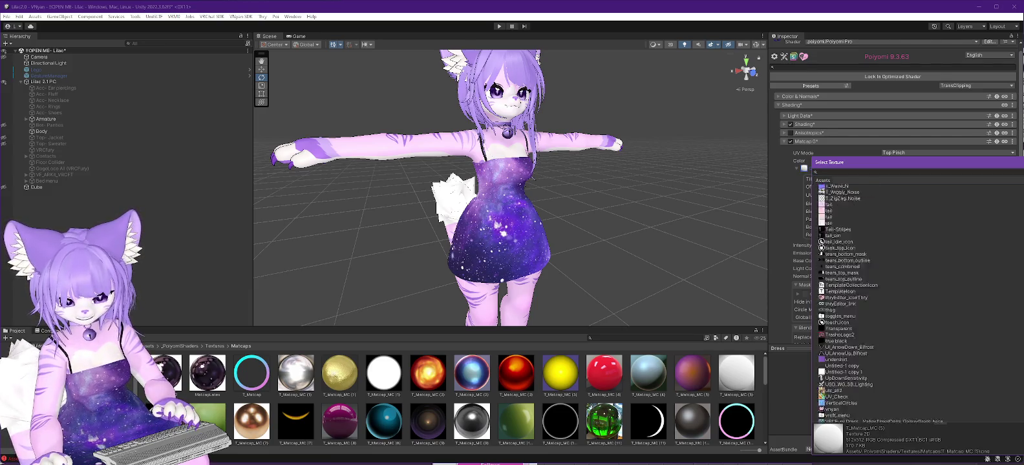
pyautogui.scroll(-5, 847, 304)
pyautogui.scroll(5, 879, 304)
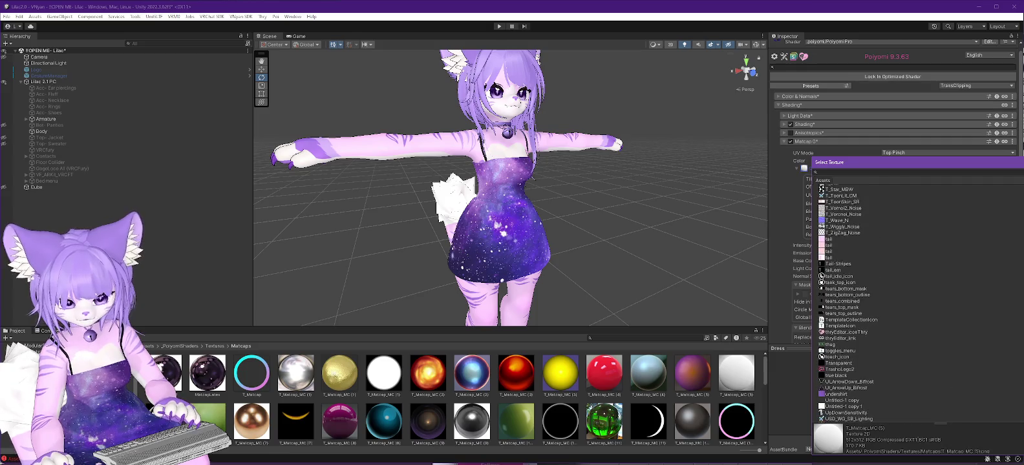
pyautogui.scroll(5, 880, 304)
pyautogui.scroll(5, 879, 304)
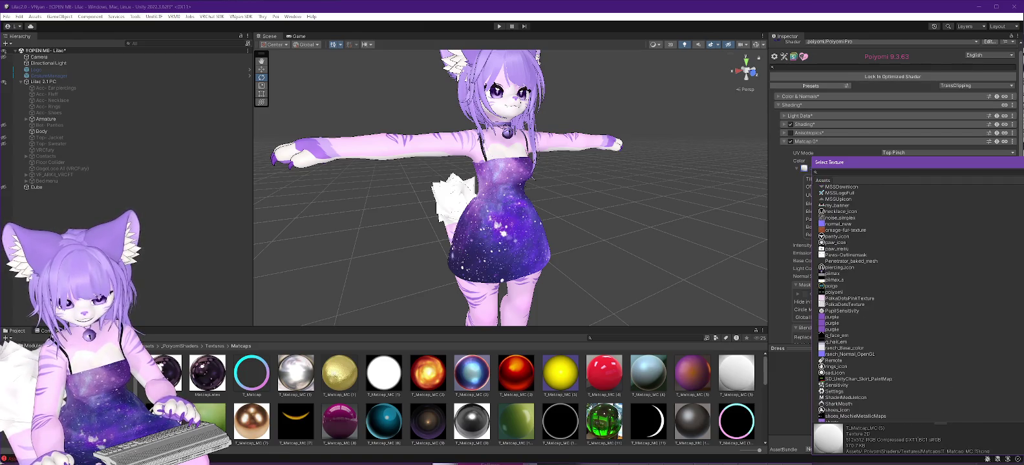
pyautogui.scroll(7, 855, 304)
pyautogui.scroll(2, 862, 304)
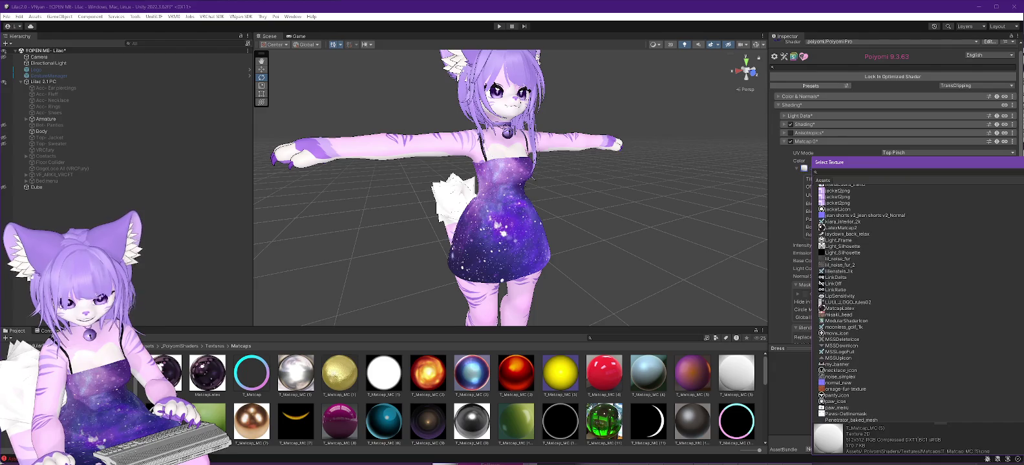
pyautogui.click(837, 228)
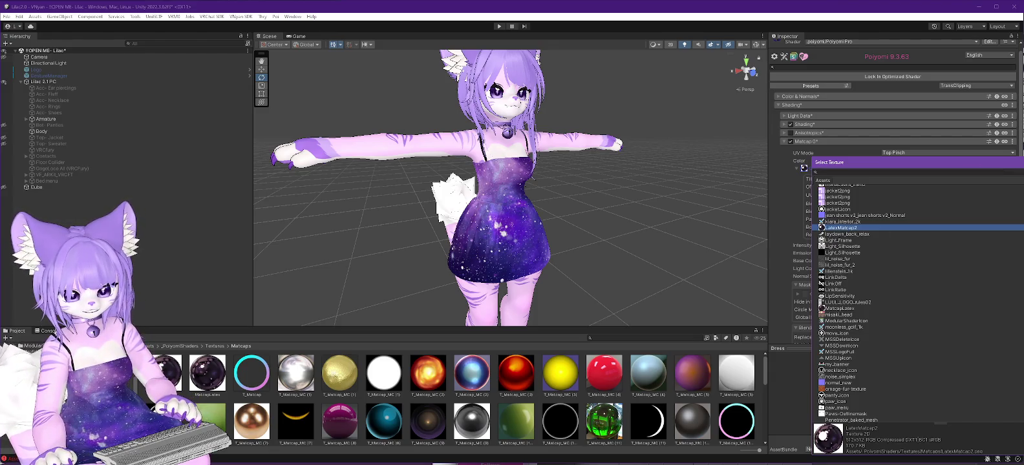
pyautogui.press('Return')
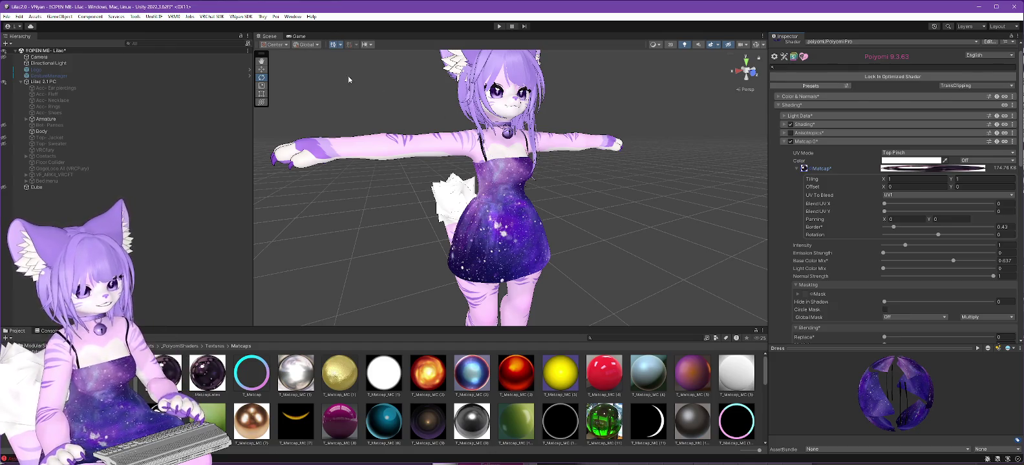
pyautogui.moveTo(568, 227)
pyautogui.keyDown('alt'); pyautogui.mouseDown()
pyautogui.moveTo(649, 242)
pyautogui.moveTo(582, 255)
pyautogui.mouseUp(); pyautogui.keyUp('alt')
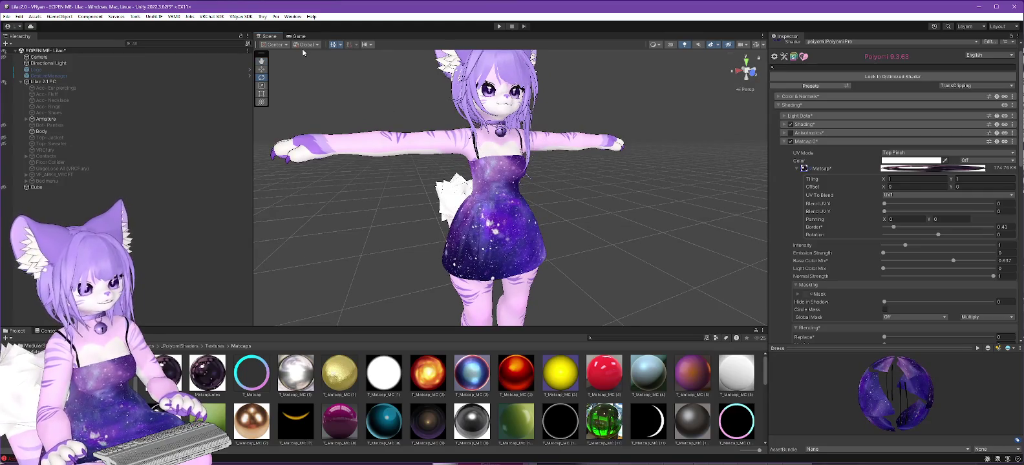
# Step: Lock all materials on the Lilac 2.1 PC avatar via Thry > Materials > Lock All
pyautogui.click(41, 82)
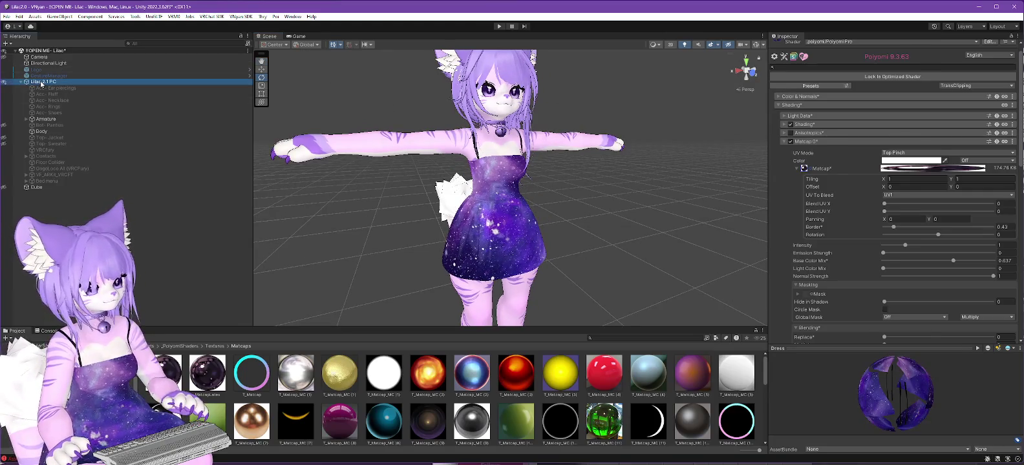
pyautogui.rightClick(41, 82)
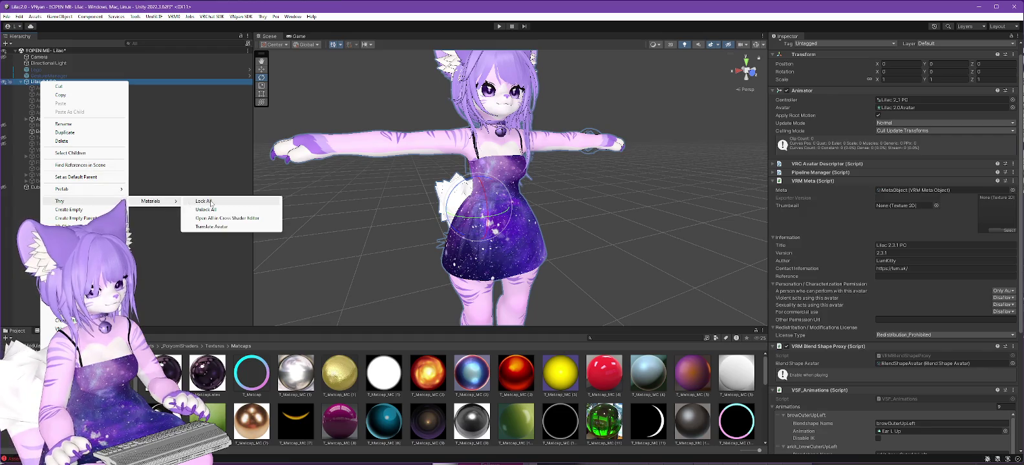
pyautogui.click(204, 201)
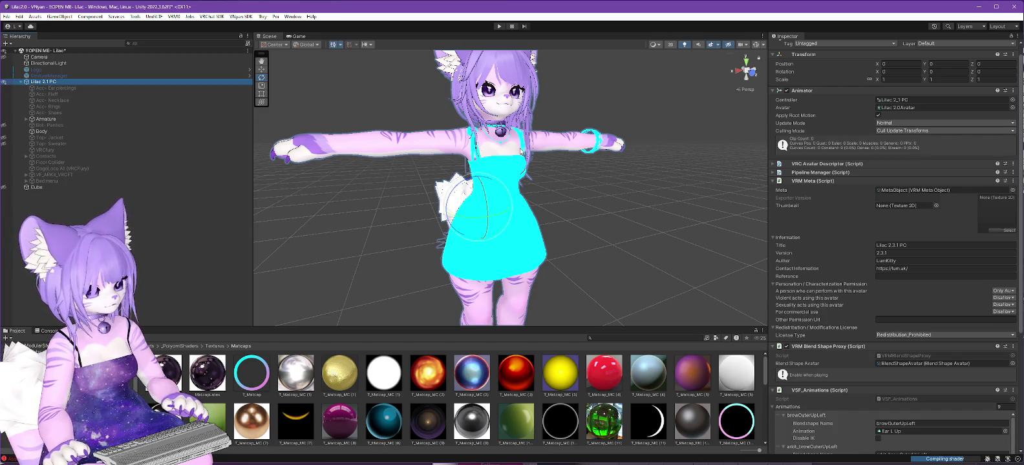
# Step: Export the avatar as a VSFAvatar, overwriting Lilac 2.3.2 PC.vsfavatar
pyautogui.click(240, 16)
pyautogui.click(375, 34)
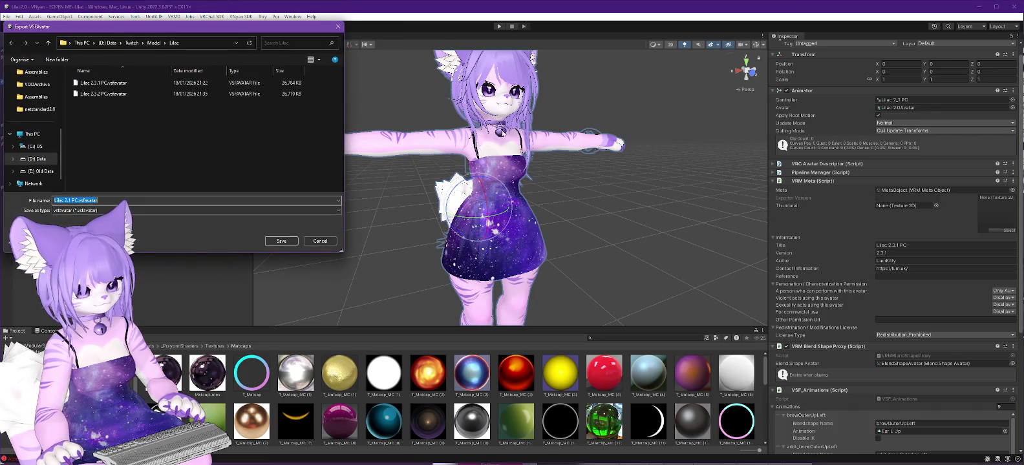
pyautogui.click(104, 94)
pyautogui.click(280, 241)
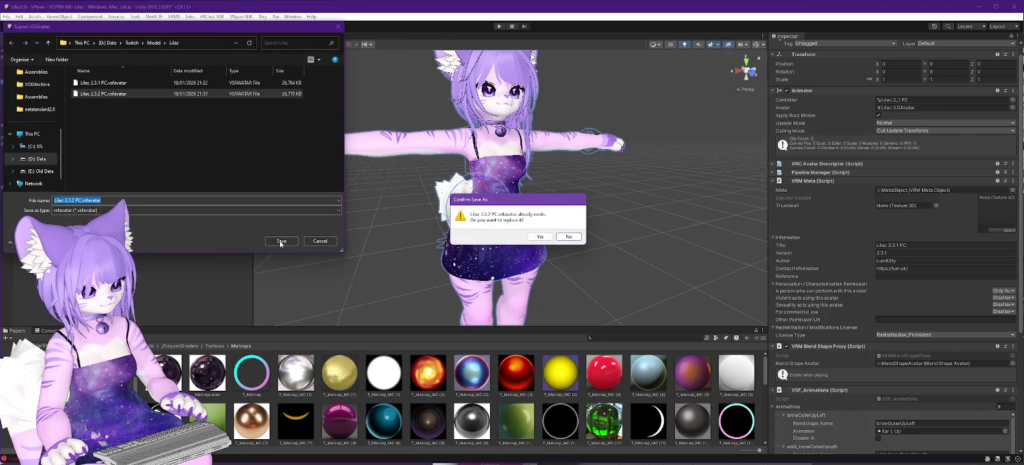
pyautogui.click(540, 237)
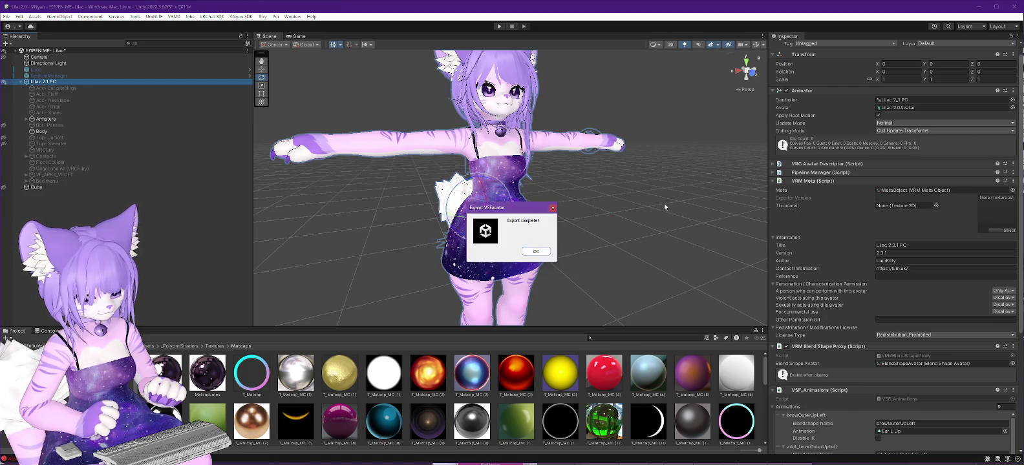
pyautogui.click(540, 253)
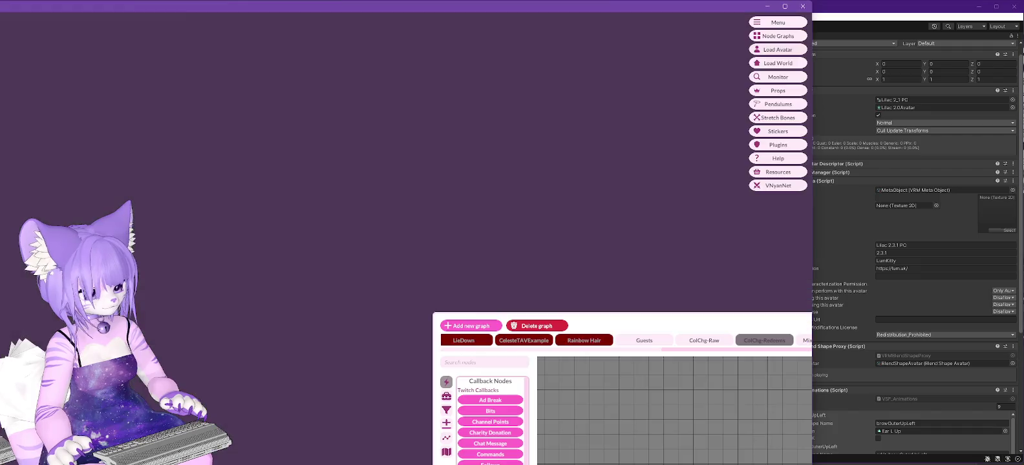
# Step: Load the newest exported .vsfavatar file in VNyan
pyautogui.hotkey('alt', 'Tab')
pyautogui.click(778, 49)
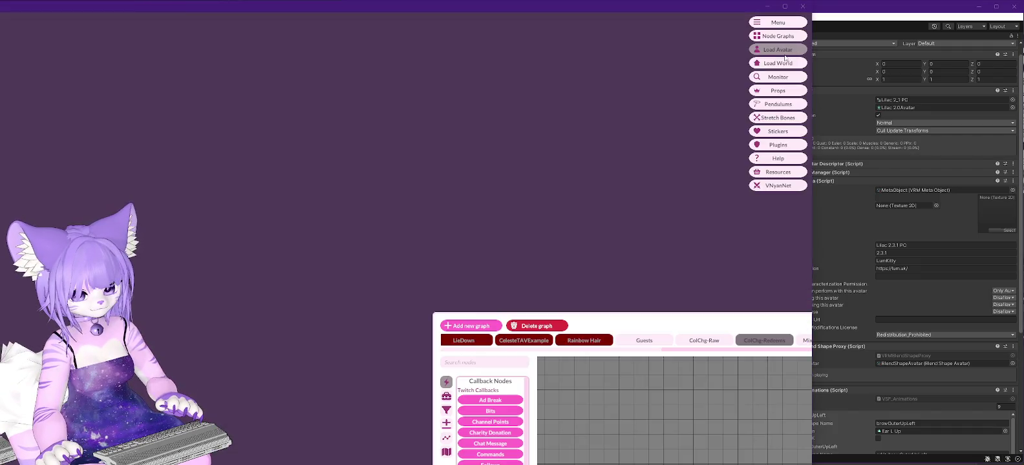
pyautogui.doubleClick(38, 85)
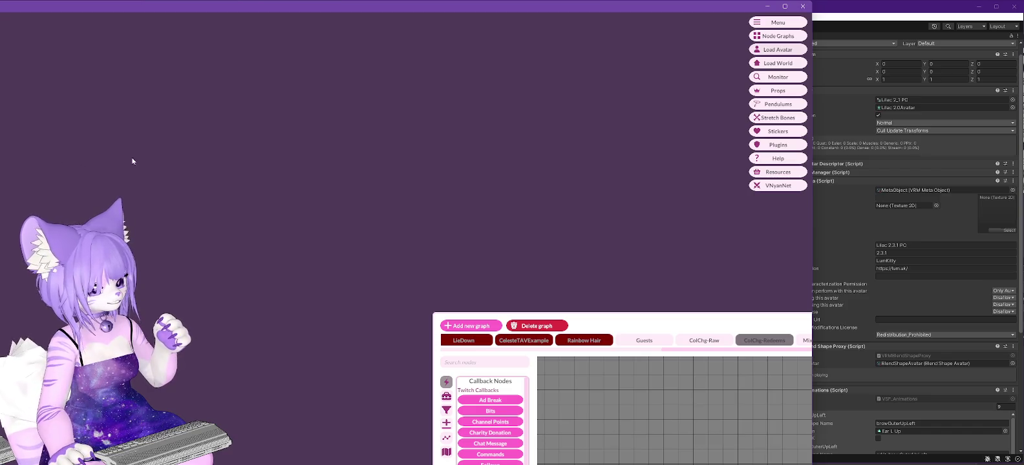
# Step: Reload the exported avatar file in VNyan a couple more times, then return to Unity
pyautogui.click(777, 49)
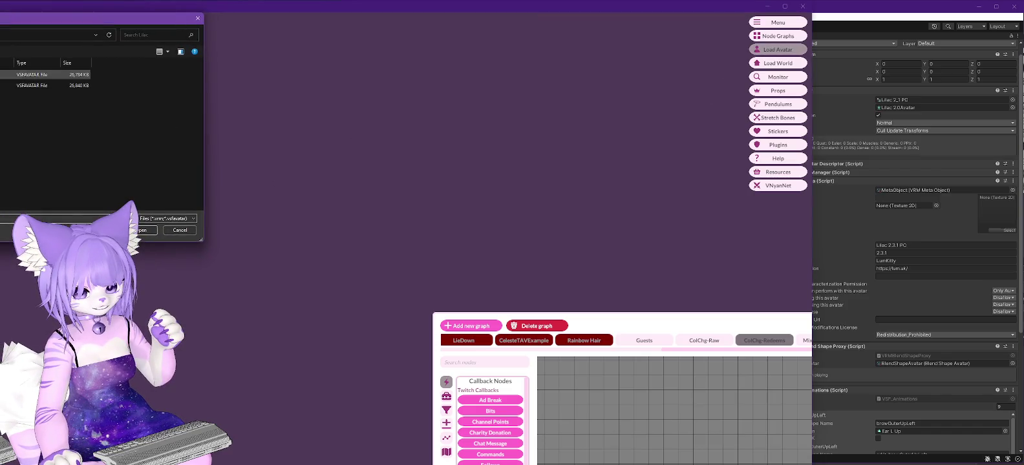
pyautogui.doubleClick(39, 74)
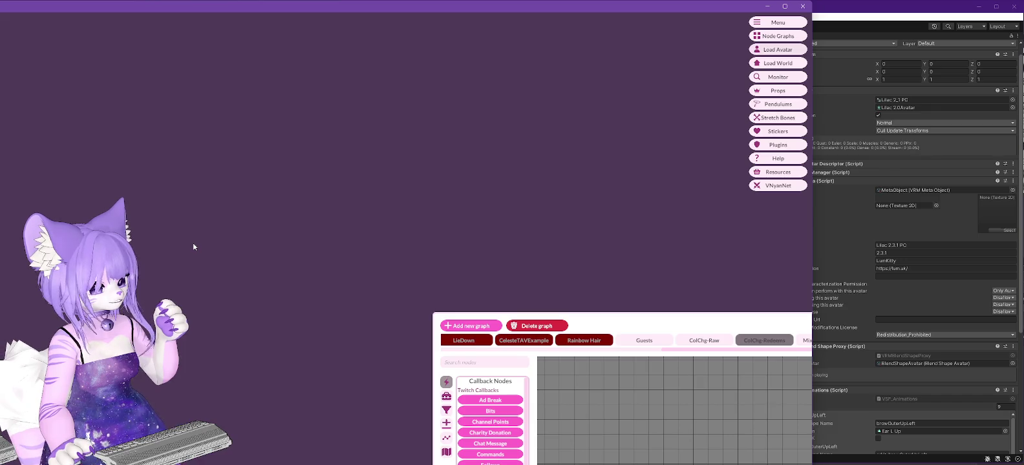
pyautogui.click(777, 49)
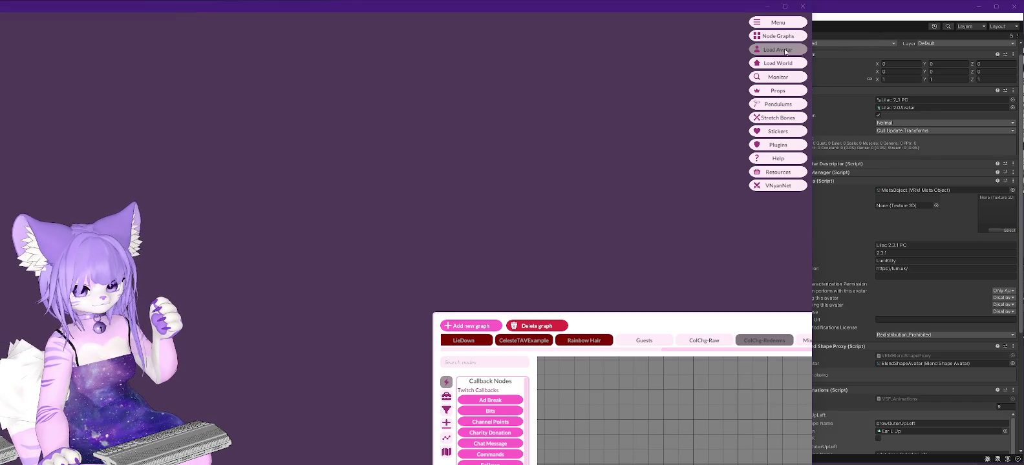
pyautogui.click(39, 85)
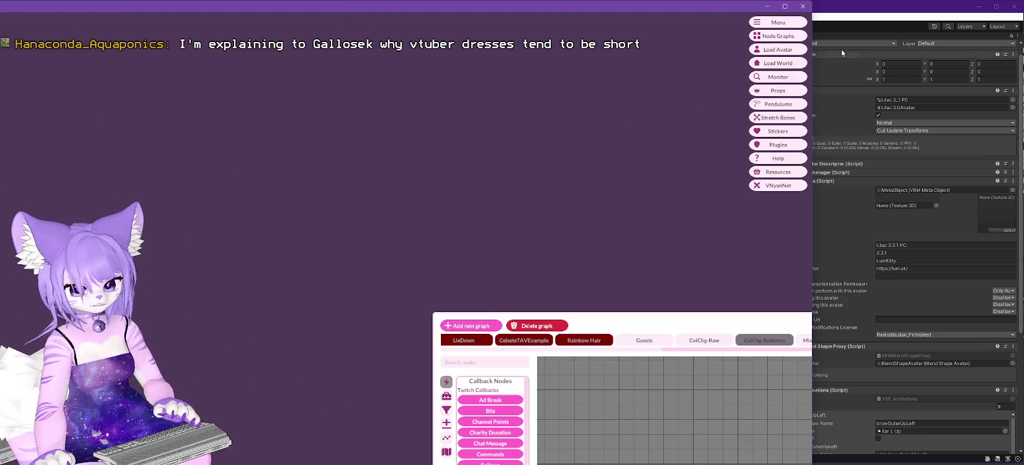
pyautogui.click(871, 12)
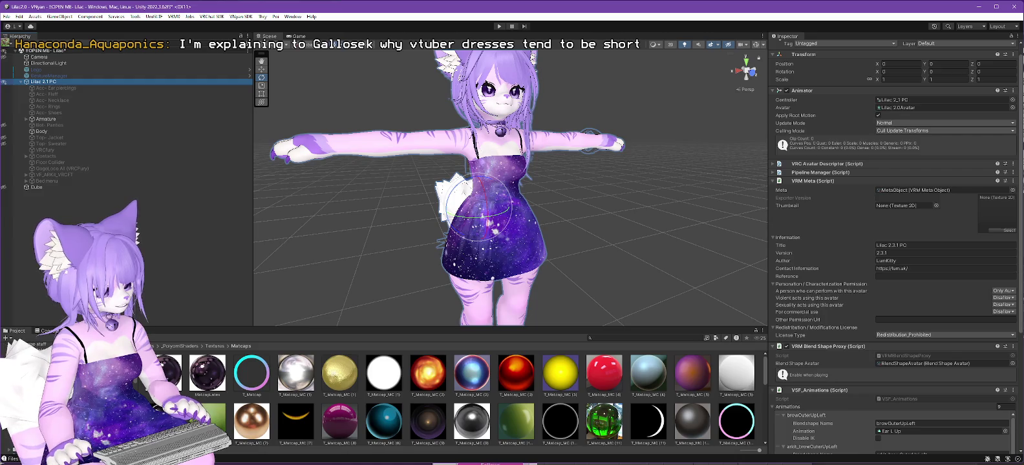
# Step: Select the Dress material in LumCustom and try assigning MatcapLatex to its matcap slot
pyautogui.click(335, 44)
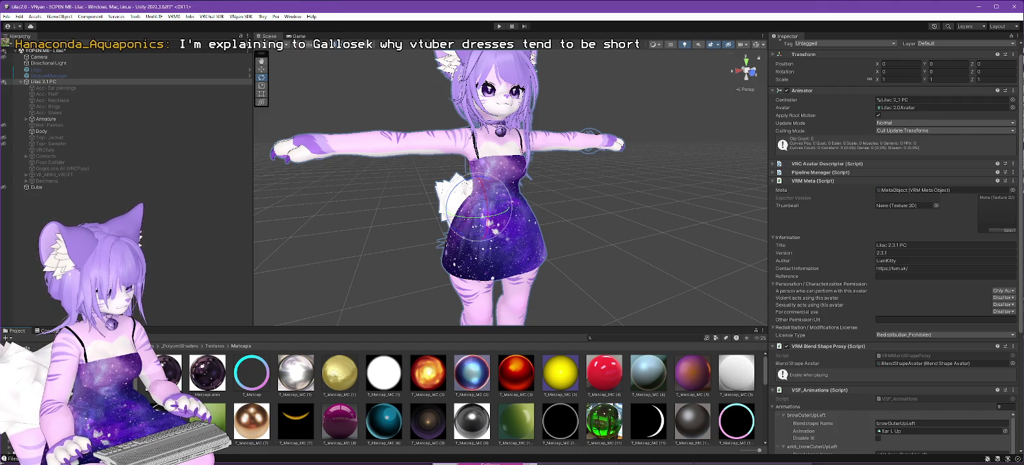
pyautogui.click(97, 388)
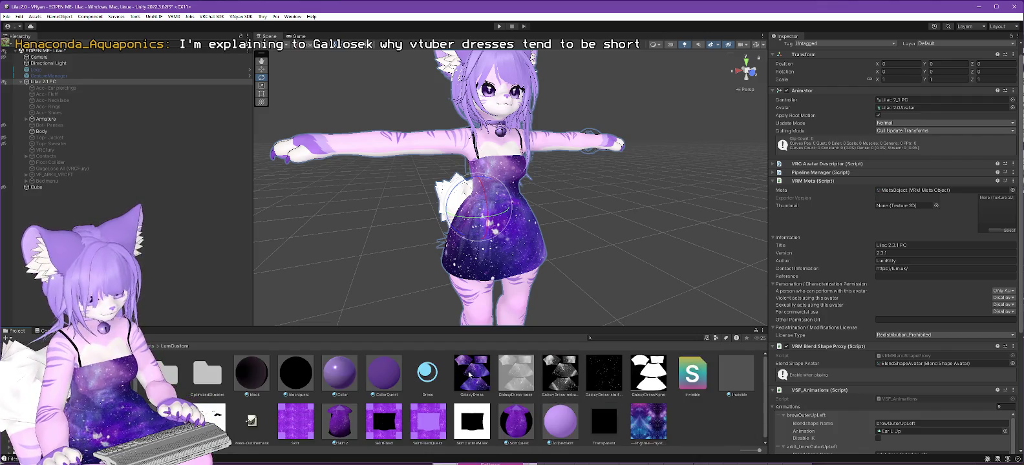
pyautogui.click(470, 373)
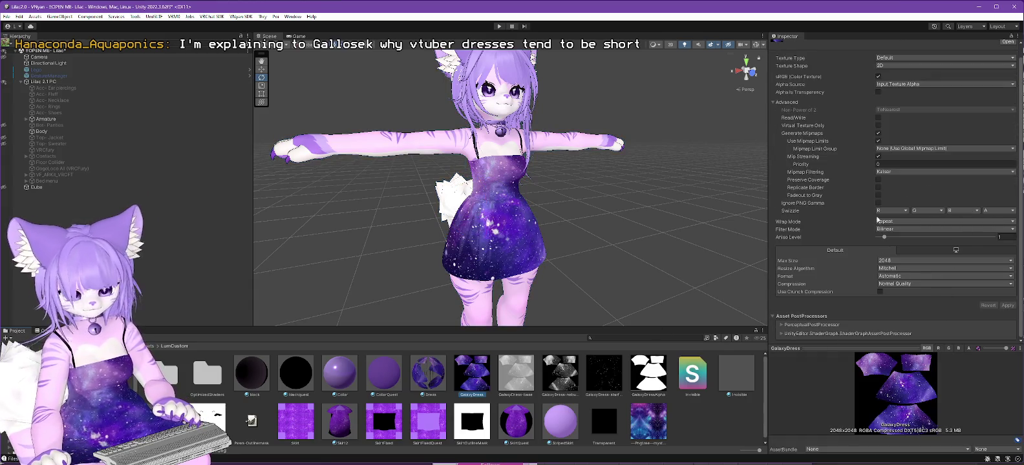
pyautogui.click(427, 380)
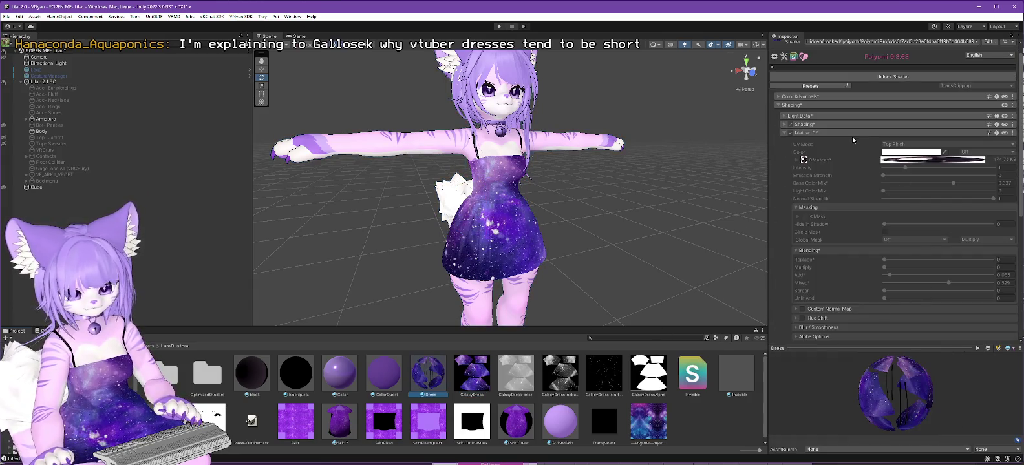
pyautogui.click(802, 161)
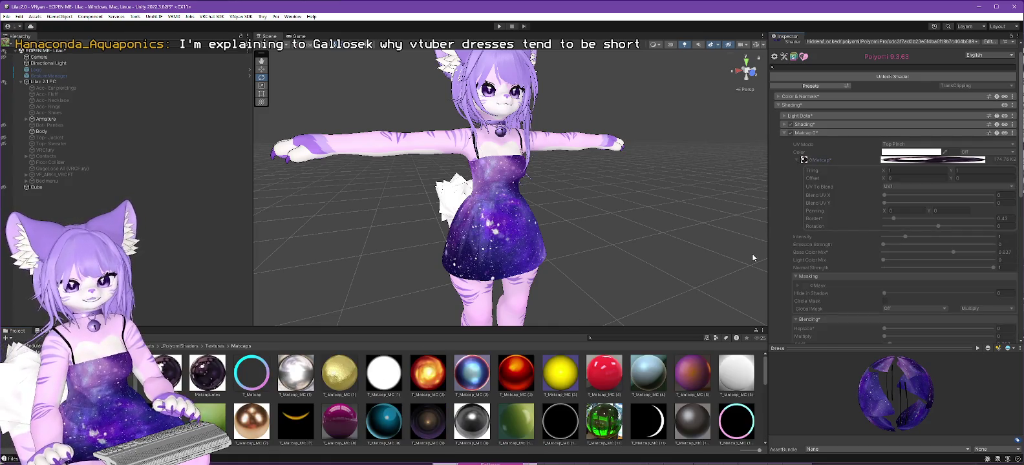
pyautogui.moveTo(218, 383); pyautogui.dragTo(799, 179)
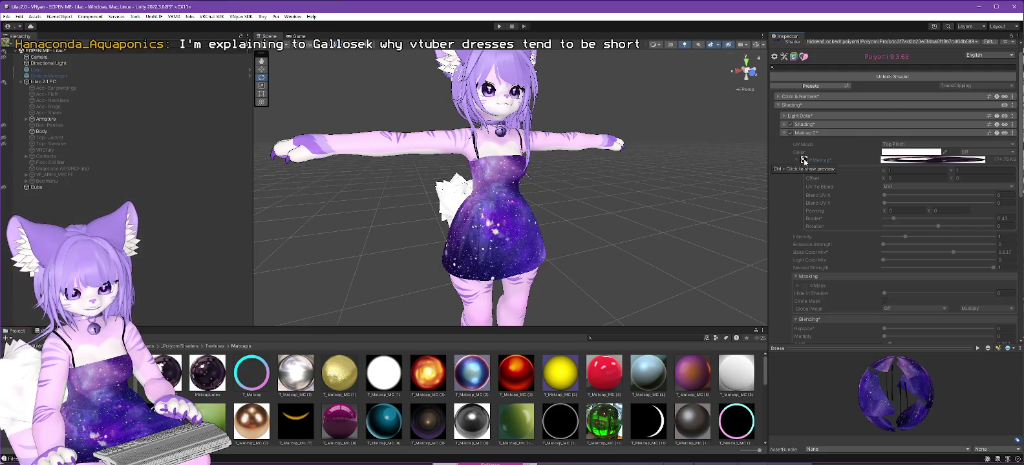
# Step: Unlock the Dress shader, review the matcap settings and orbit the avatar, then lock in optimized
pyautogui.click(892, 76)
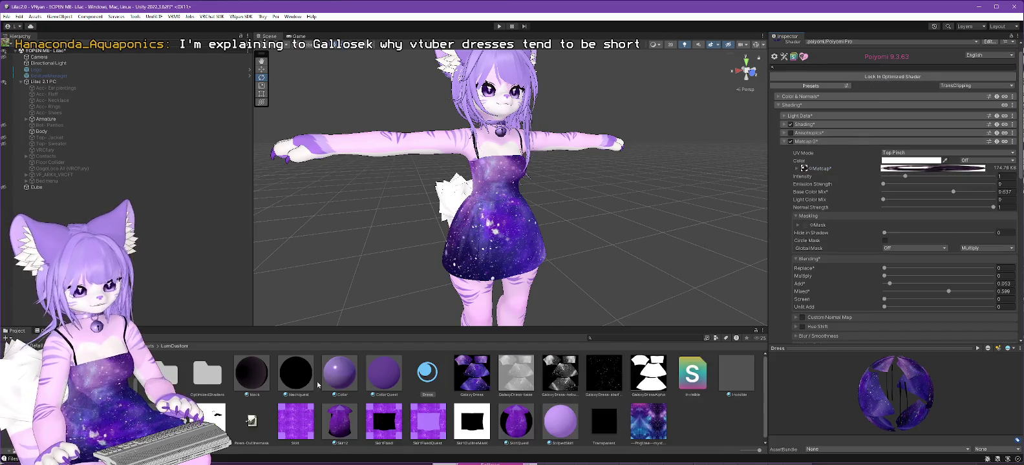
pyautogui.click(803, 169)
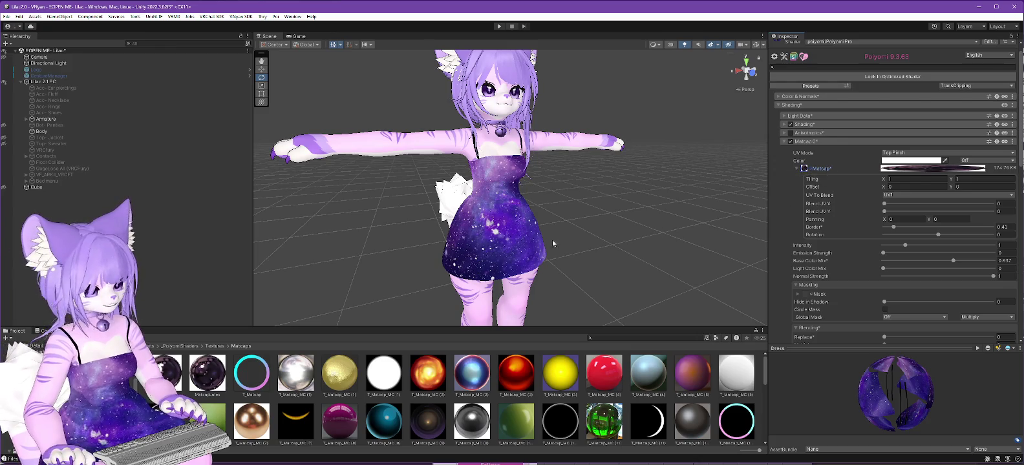
pyautogui.keyDown('alt'); pyautogui.moveTo(561, 236); pyautogui.dragTo(646, 236); pyautogui.keyUp('alt')
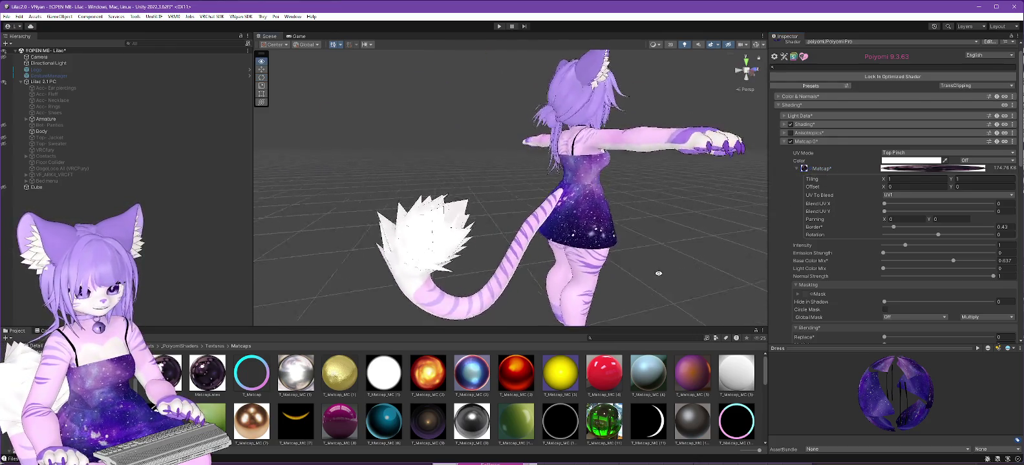
pyautogui.moveTo(553, 280)
pyautogui.keyDown('alt'); pyautogui.mouseDown()
pyautogui.moveTo(521, 283)
pyautogui.moveTo(530, 274)
pyautogui.mouseUp(); pyautogui.keyUp('alt')
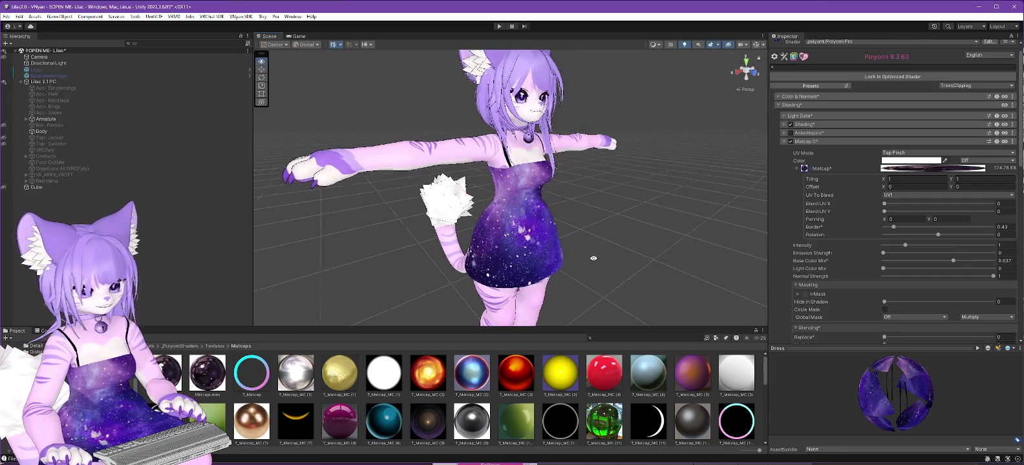
pyautogui.click(903, 76)
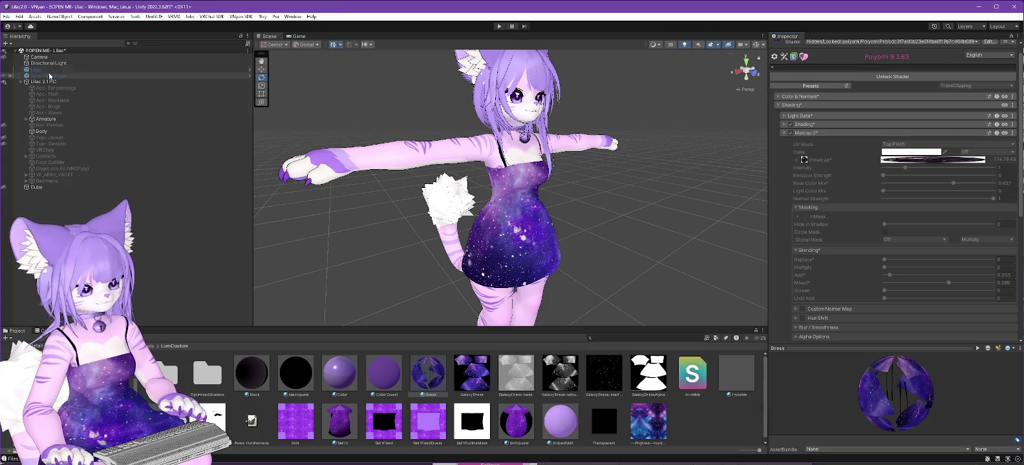
# Step: Export Lilac 2.1 PC as a VSFAvatar over the existing file, then switch to VNyan
pyautogui.click(43, 82)
pyautogui.click(239, 17)
pyautogui.moveTo(248, 26)
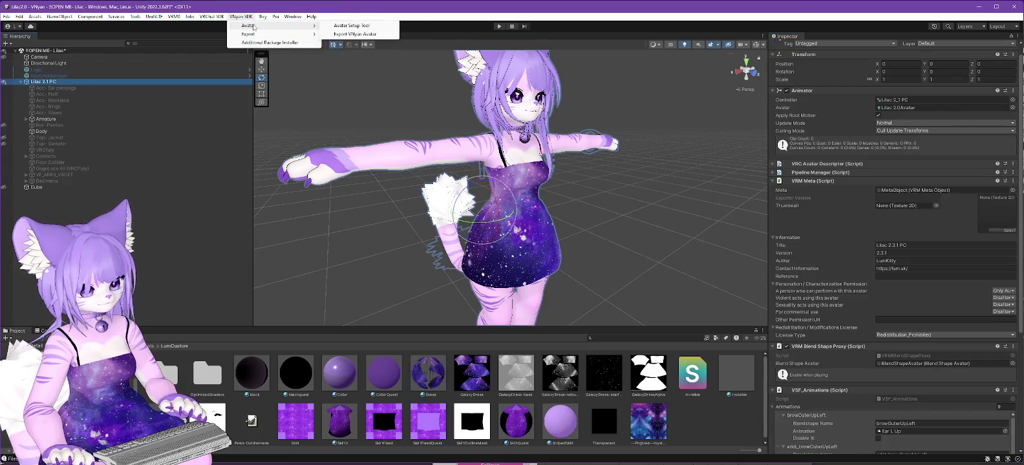
pyautogui.click(352, 34)
pyautogui.doubleClick(147, 97)
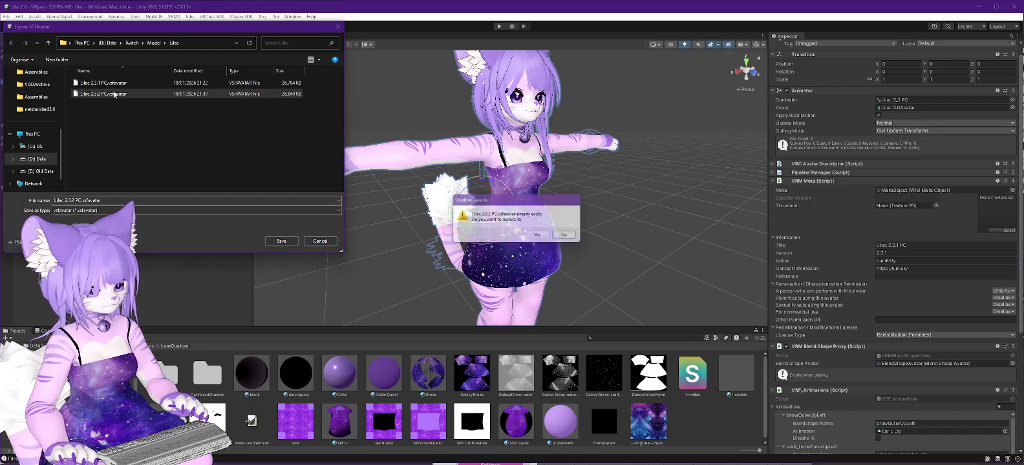
pyautogui.click(540, 239)
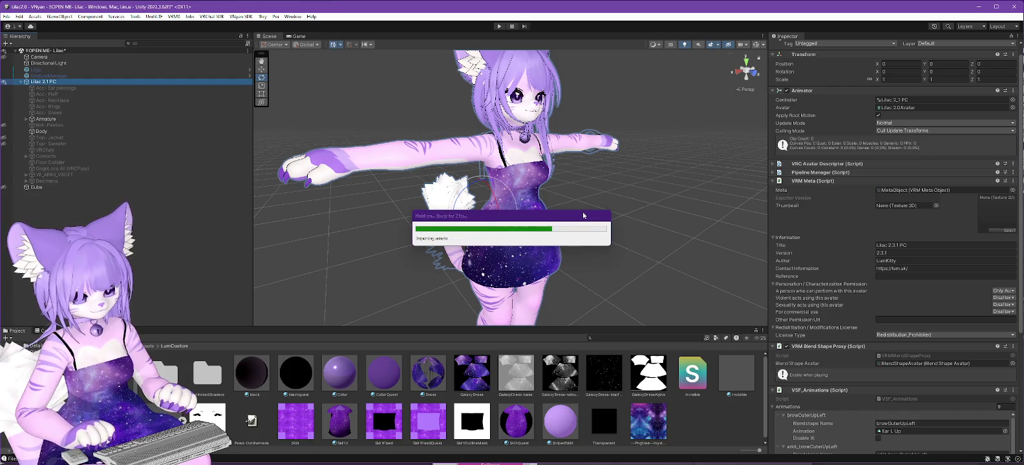
pyautogui.click(535, 251)
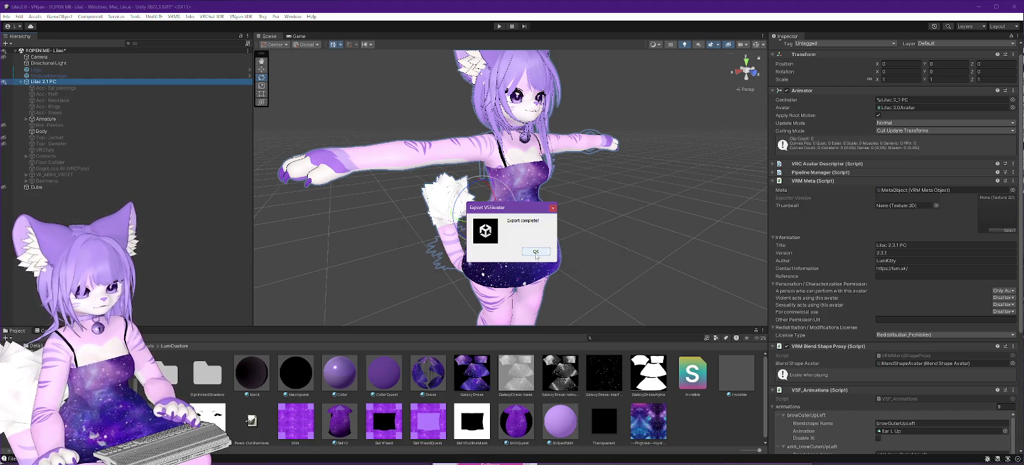
pyautogui.hotkey('alt', 'Tab')
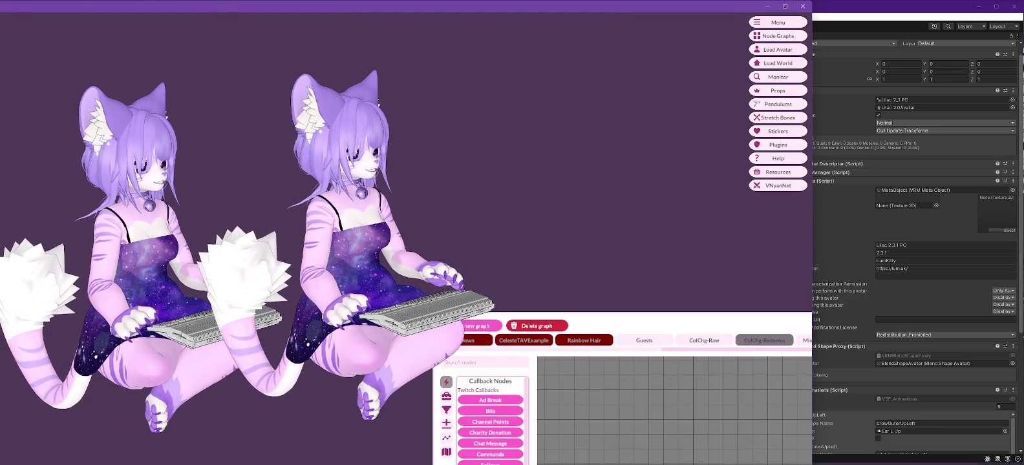
# Step: Load the newly exported .vsfavatar in VNyan to compare the galaxy dress, then return to Unity
pyautogui.click(778, 49)
pyautogui.doubleClick(39, 86)
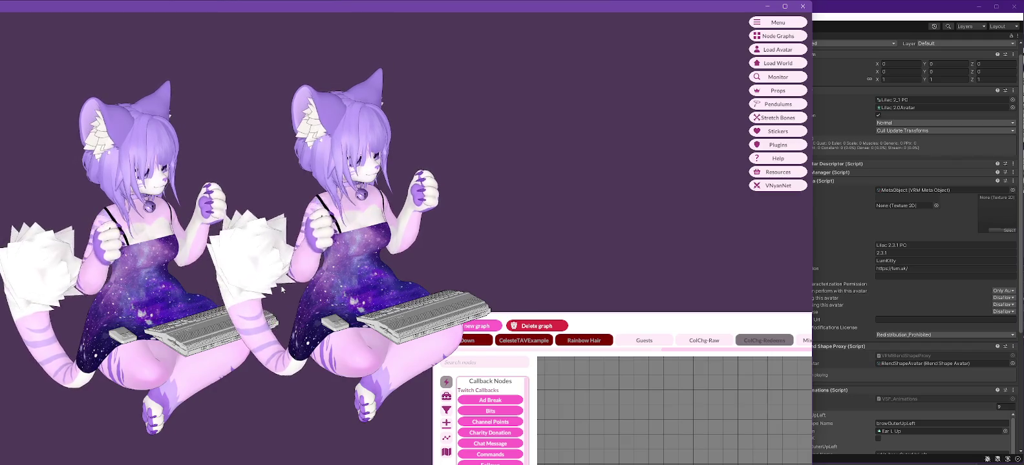
pyautogui.click(817, 245)
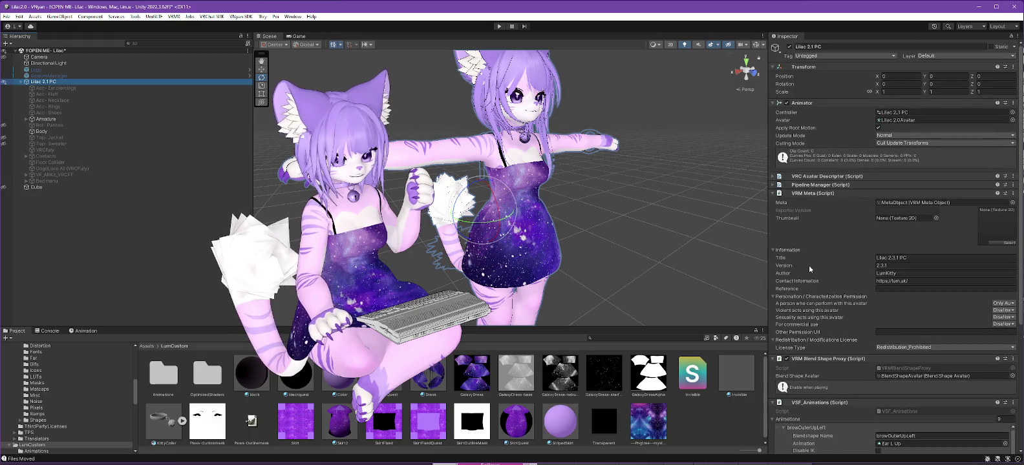
# Step: Select the Dress material and expand Matcap 0 with its texture slot options
pyautogui.click(428, 373)
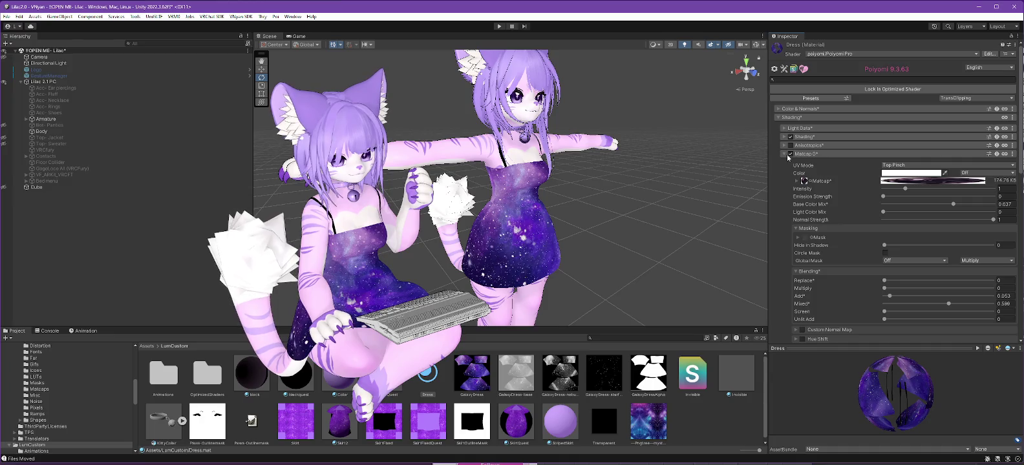
pyautogui.click(790, 155)
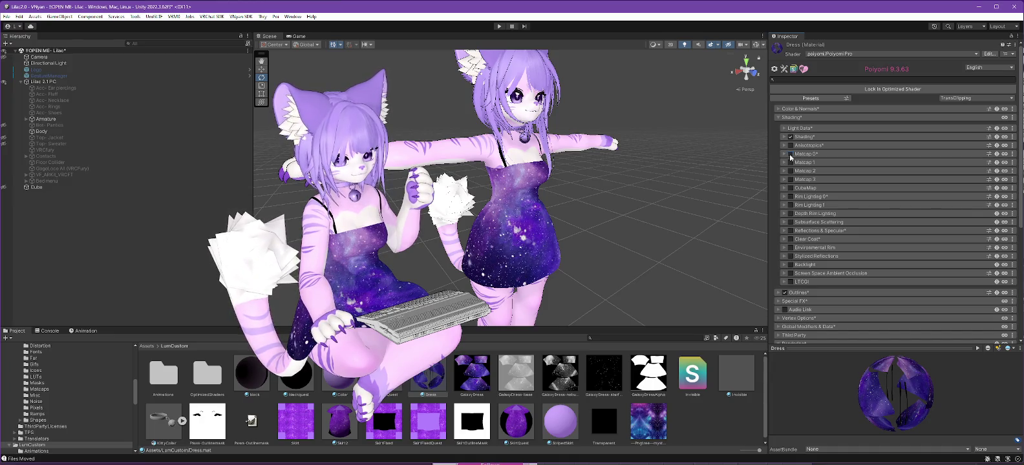
pyautogui.click(790, 156)
pyautogui.click(790, 155)
pyautogui.click(790, 155)
pyautogui.click(790, 155)
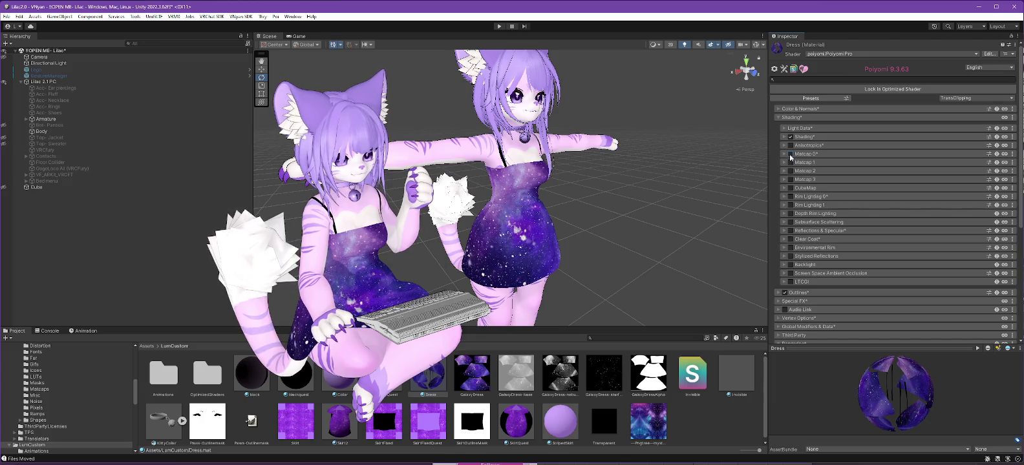
pyautogui.click(790, 156)
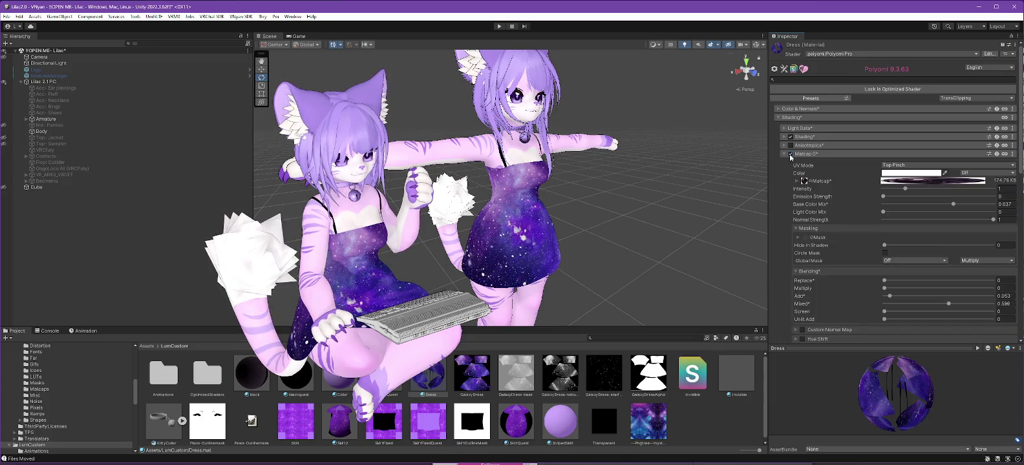
pyautogui.click(790, 155)
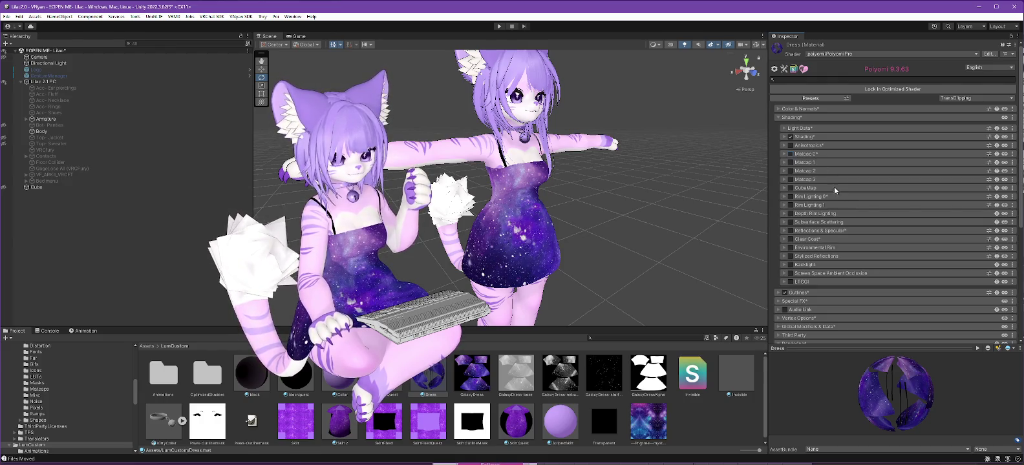
pyautogui.click(790, 156)
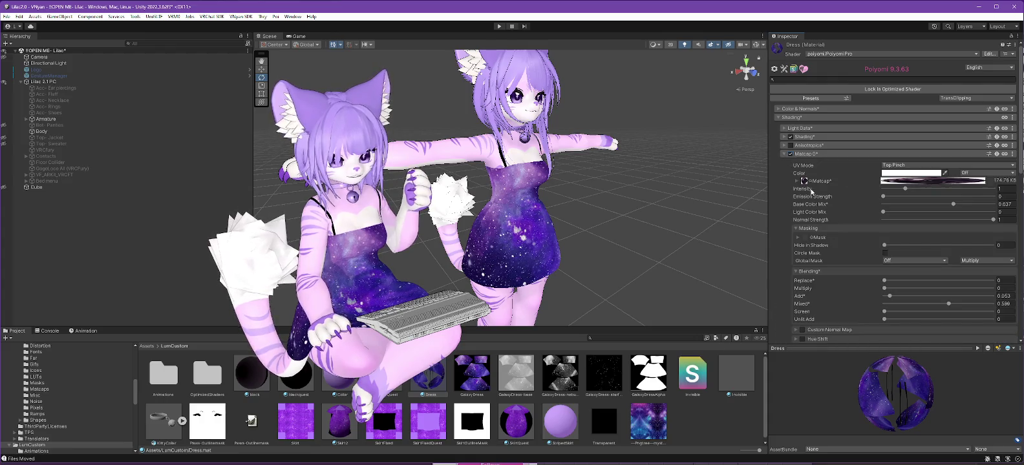
pyautogui.click(816, 182)
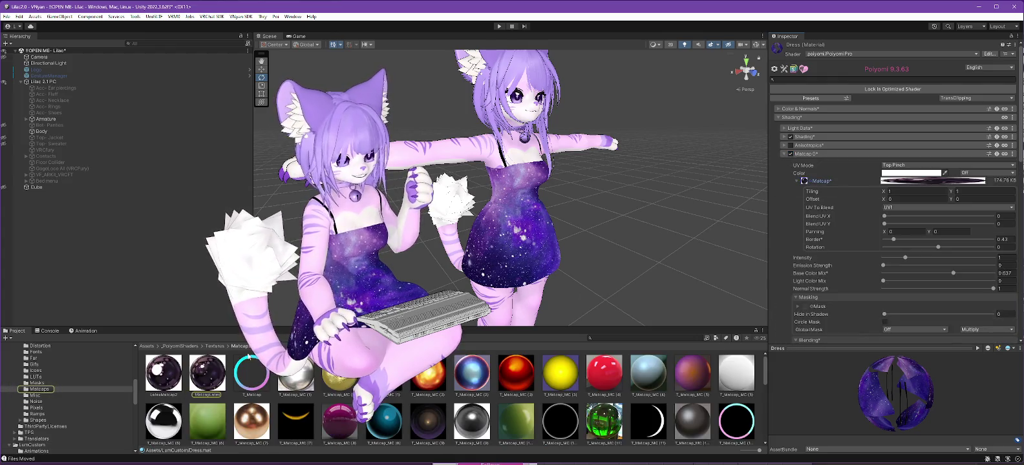
# Step: Try MatcapLatex and a grayscale matcap on the dress, then undo the change
pyautogui.moveTo(207, 374); pyautogui.dragTo(803, 188)
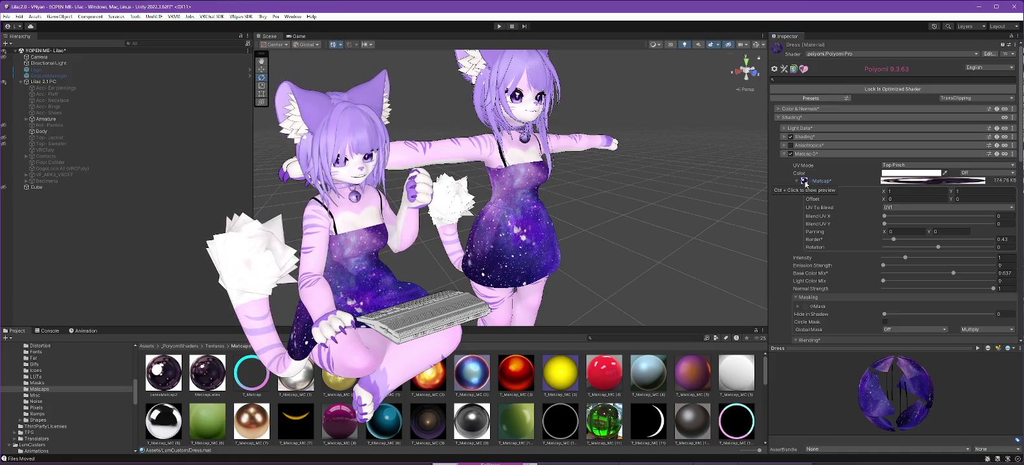
pyautogui.scroll(-1, 527, 386)
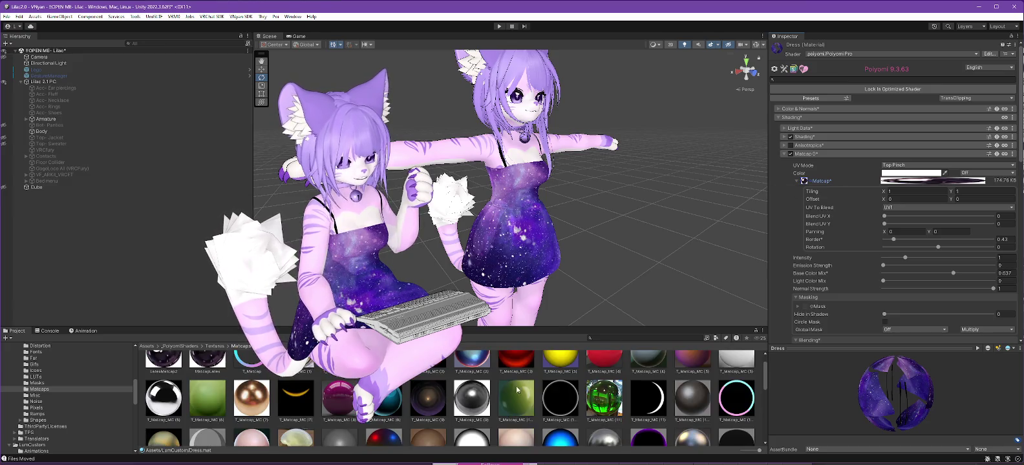
pyautogui.scroll(1, 467, 408)
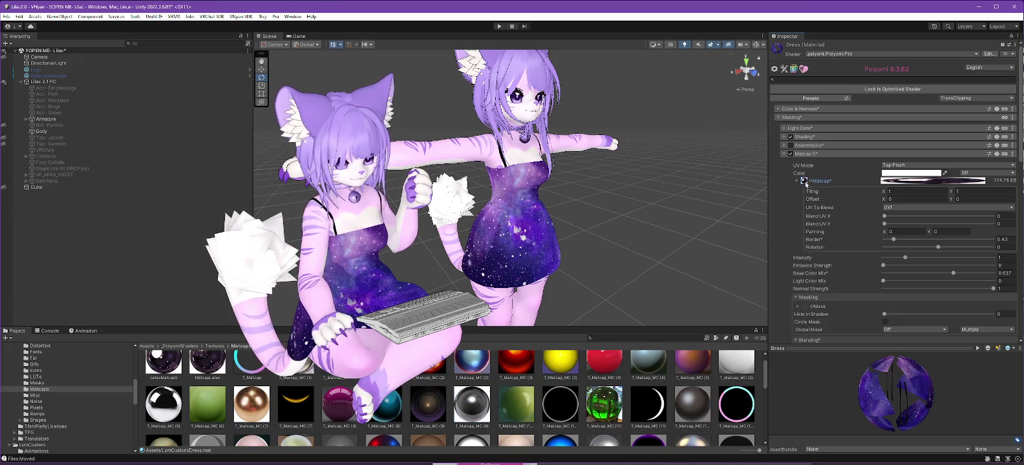
pyautogui.moveTo(804, 182); pyautogui.dragTo(805, 184)
pyautogui.scroll(-2, 646, 388)
pyautogui.scroll(-2, 918, 262)
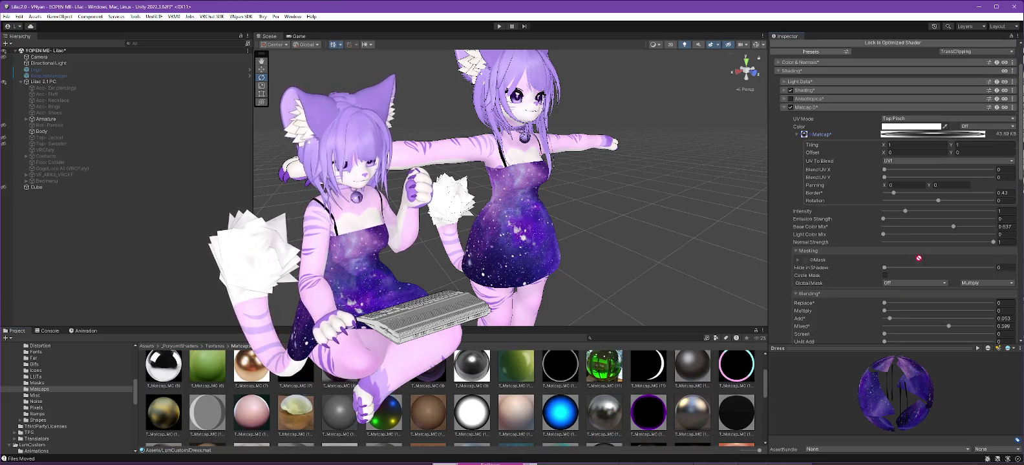
pyautogui.hotkey('ctrl', 'z')
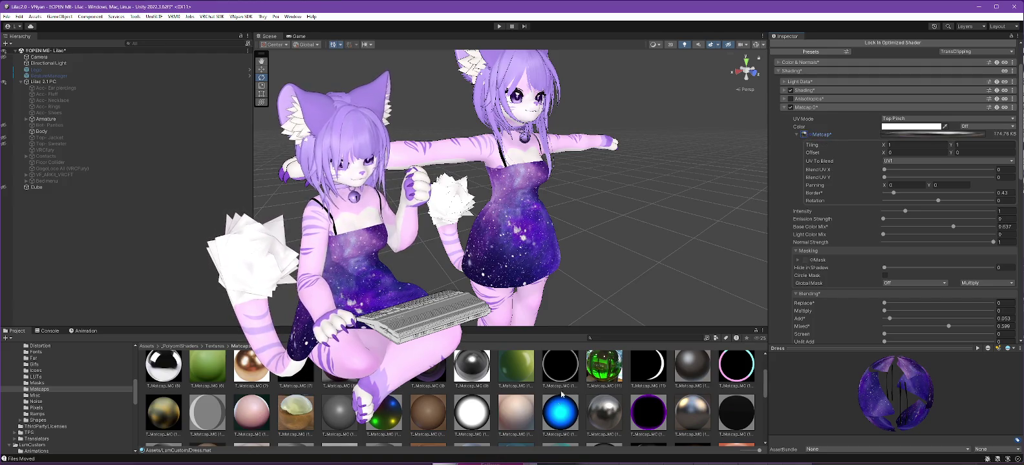
# Step: Browse the Matcaps folder and apply another matcap, then a ring-shaped one, to the dress
pyautogui.scroll(-2, 564, 390)
pyautogui.scroll(-2, 575, 391)
pyautogui.scroll(-2, 599, 391)
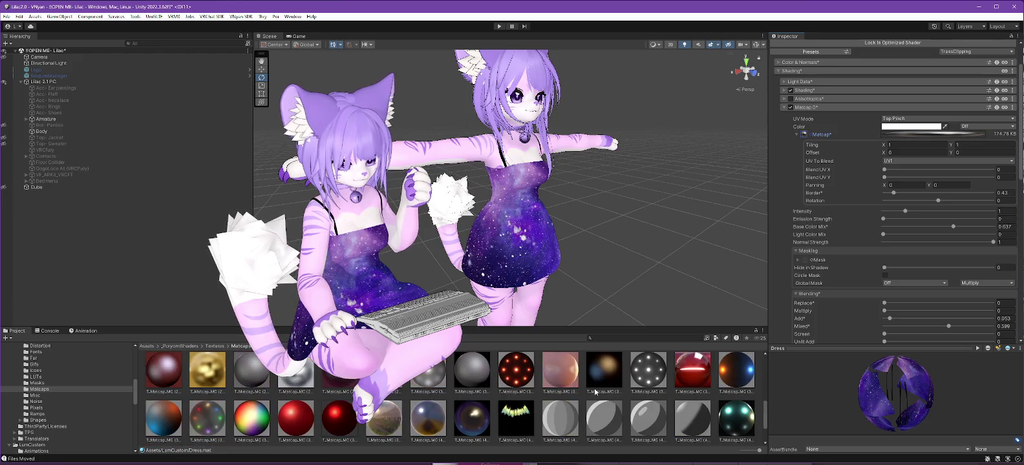
pyautogui.scroll(-2, 595, 392)
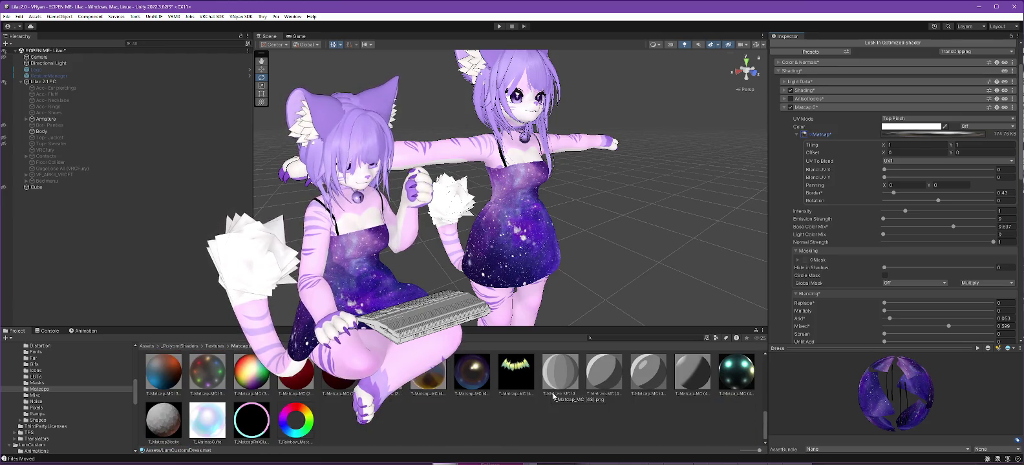
pyautogui.scroll(3, 530, 412)
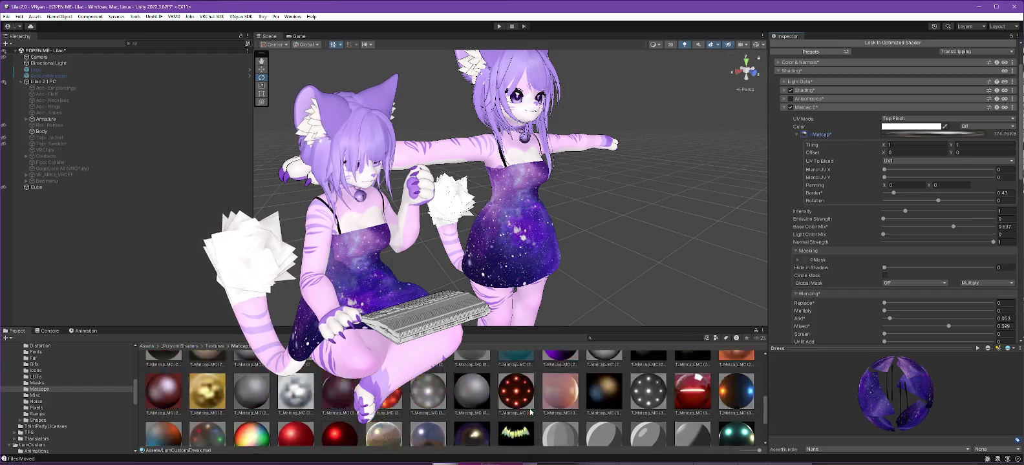
pyautogui.scroll(2, 530, 412)
pyautogui.scroll(2, 532, 413)
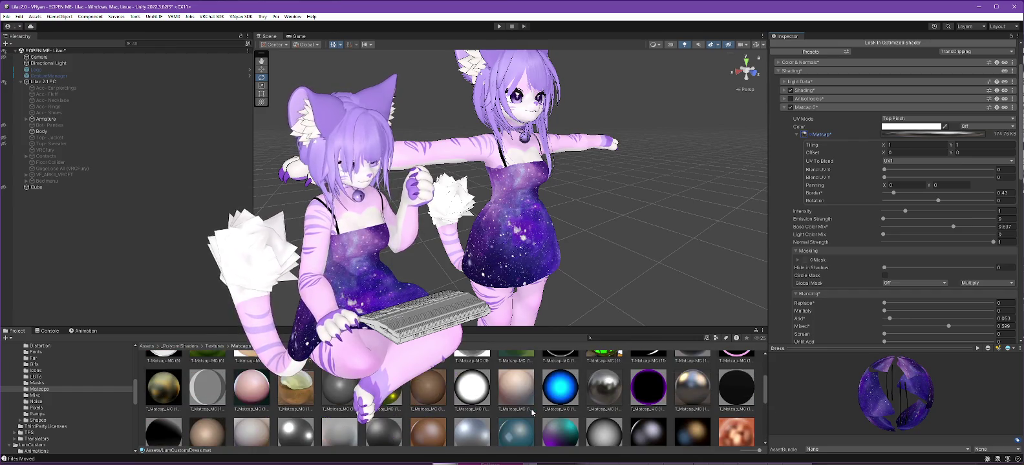
pyautogui.moveTo(311, 416); pyautogui.dragTo(932, 228)
pyautogui.moveTo(804, 135); pyautogui.dragTo(804, 136)
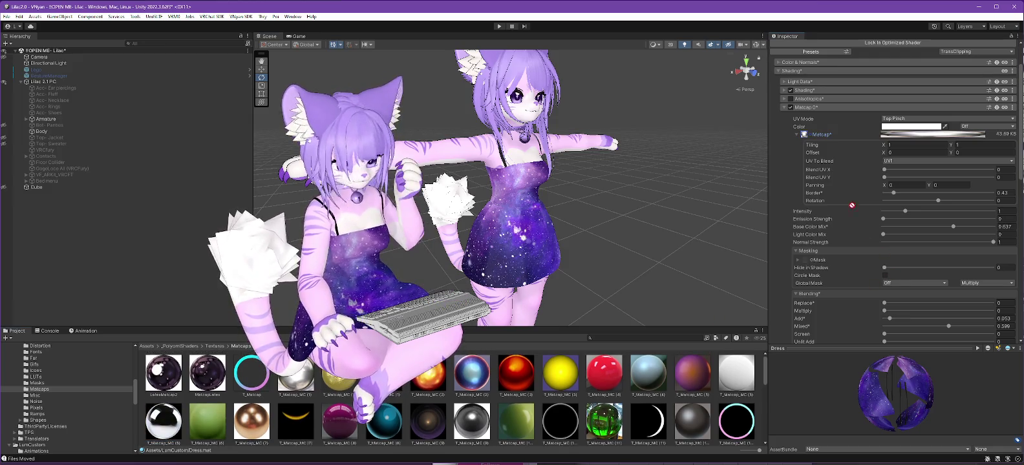
pyautogui.moveTo(801, 137); pyautogui.dragTo(805, 138)
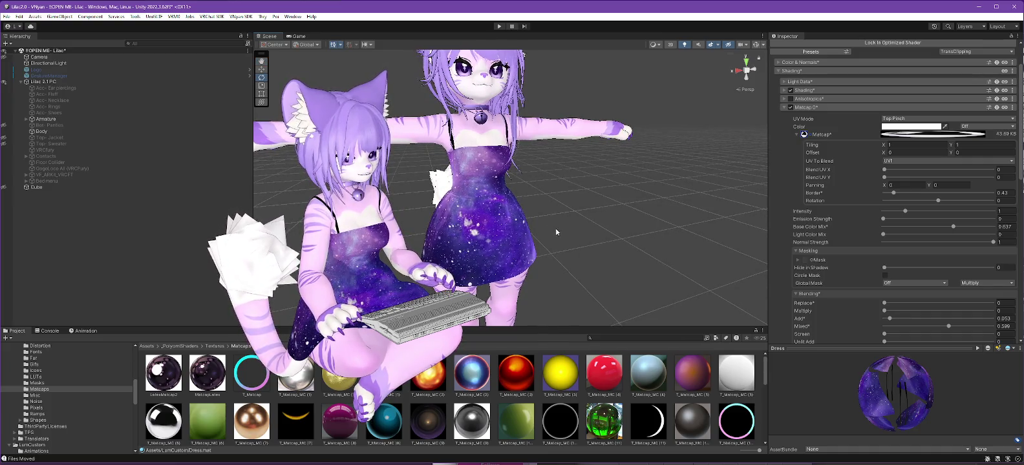
# Step: Orbit the Scene view around the standing avatar, then bring up the Poiyomi Matcap docs in Firefox
pyautogui.press('alt')
pyautogui.moveTo(639, 223)
pyautogui.keyDown('alt'); pyautogui.mouseDown()
pyautogui.moveTo(741, 218)
pyautogui.moveTo(565, 220)
pyautogui.mouseUp(); pyautogui.keyUp('alt')
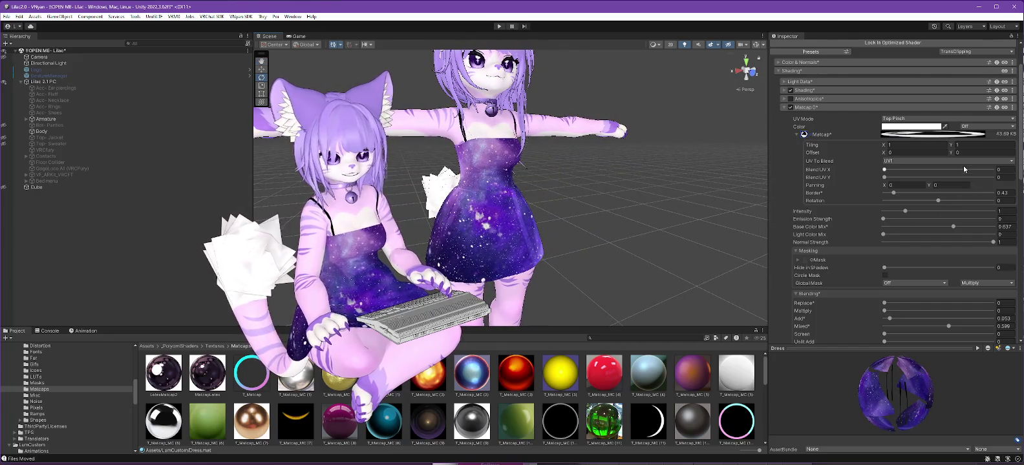
pyautogui.click(996, 108)
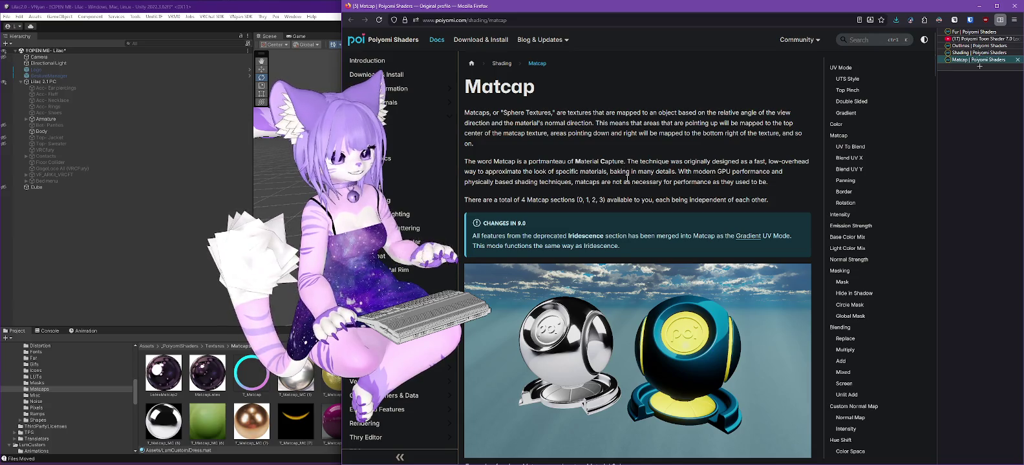
# Step: Read the Matcap Slot Options entries for Border, Rotation, Intensity and Emission Strength, then minimize Firefox
pyautogui.scroll(-2, 627, 178)
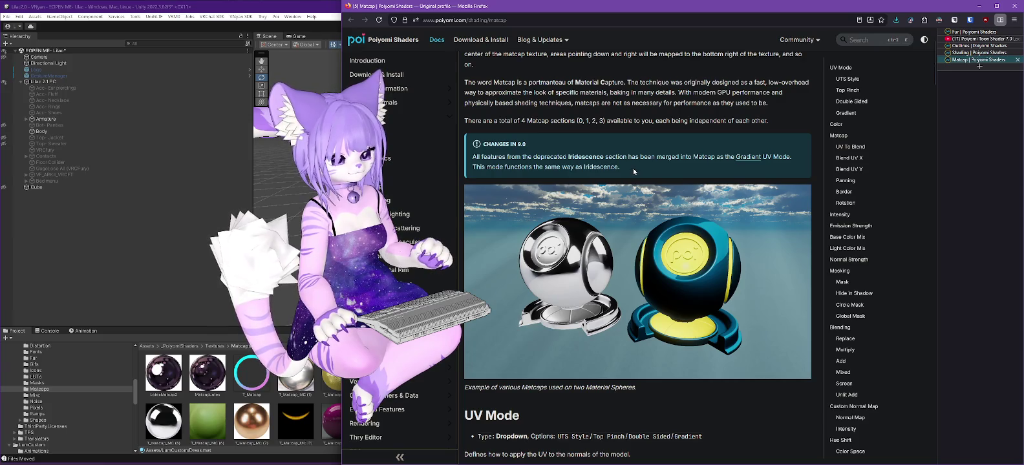
pyautogui.scroll(-4, 634, 171)
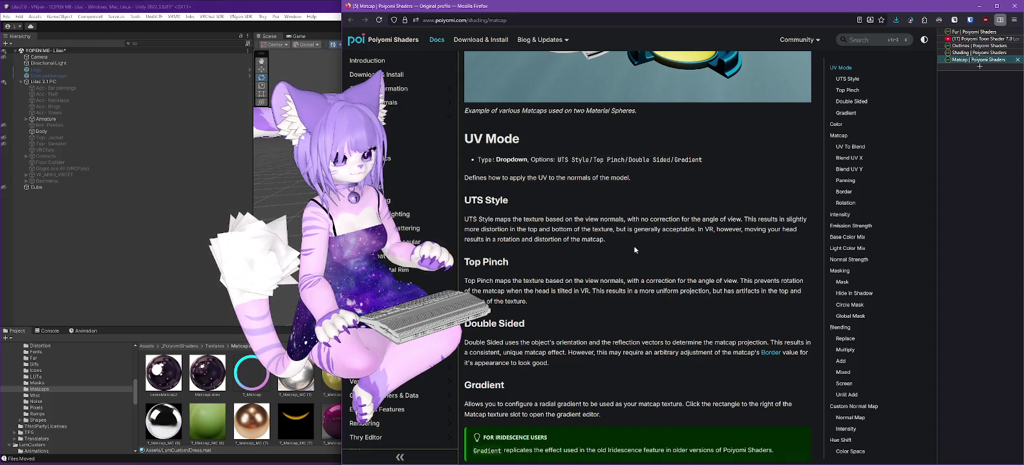
pyautogui.scroll(-1, 633, 248)
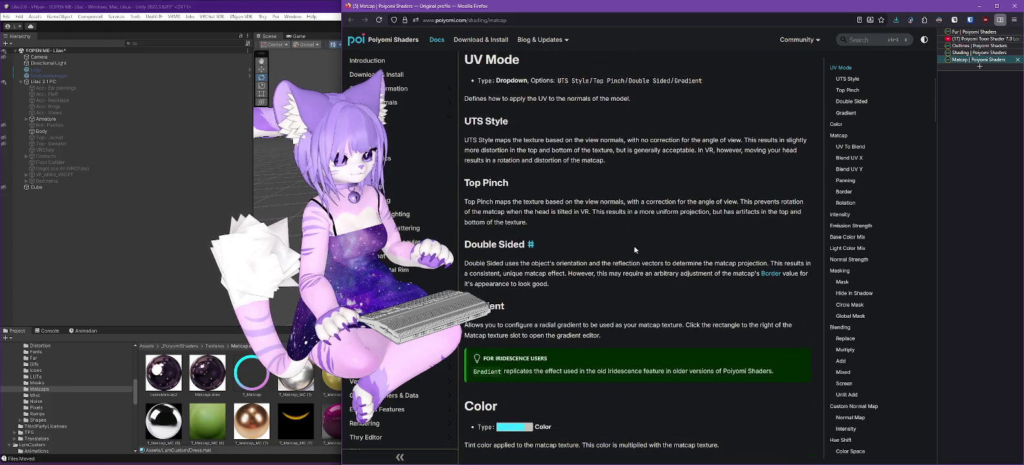
pyautogui.scroll(-3, 634, 248)
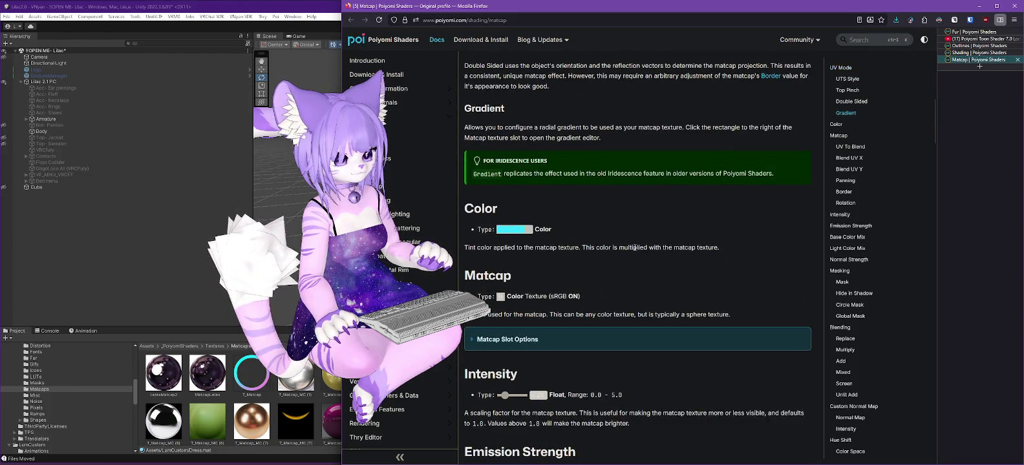
pyautogui.scroll(-1, 634, 247)
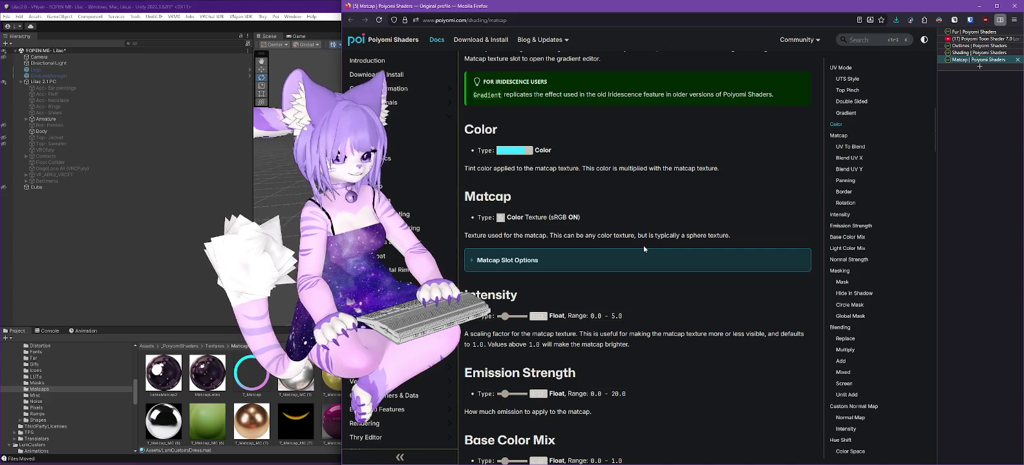
pyautogui.click(475, 261)
pyautogui.scroll(-1, 622, 238)
pyautogui.scroll(-2, 622, 239)
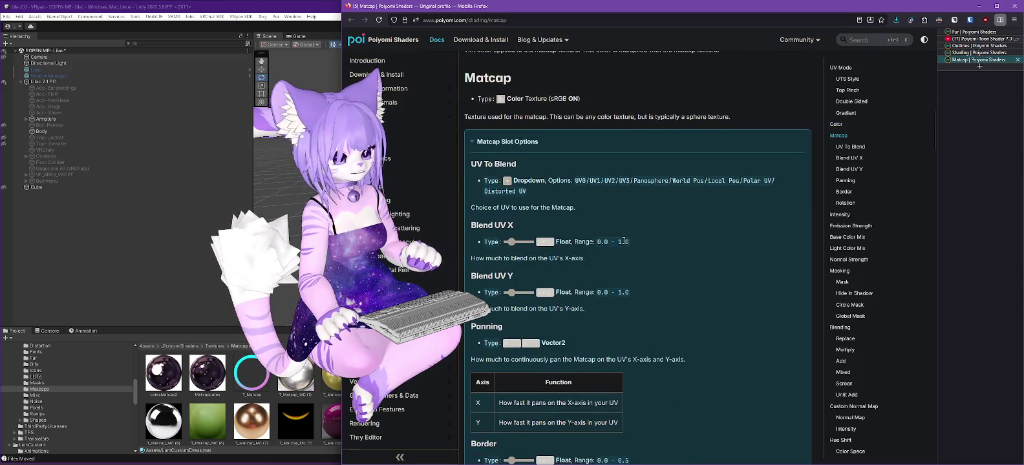
pyautogui.scroll(-3, 625, 241)
pyautogui.scroll(-2, 632, 244)
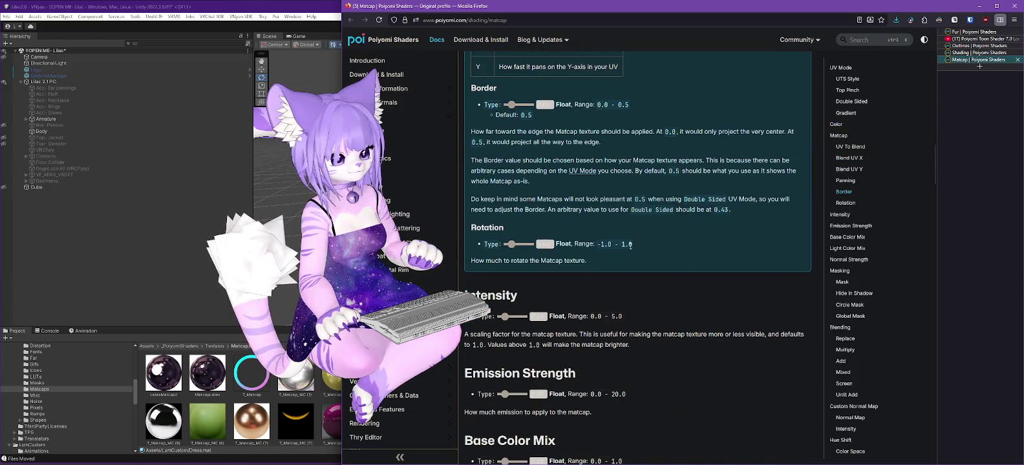
pyautogui.click(978, 6)
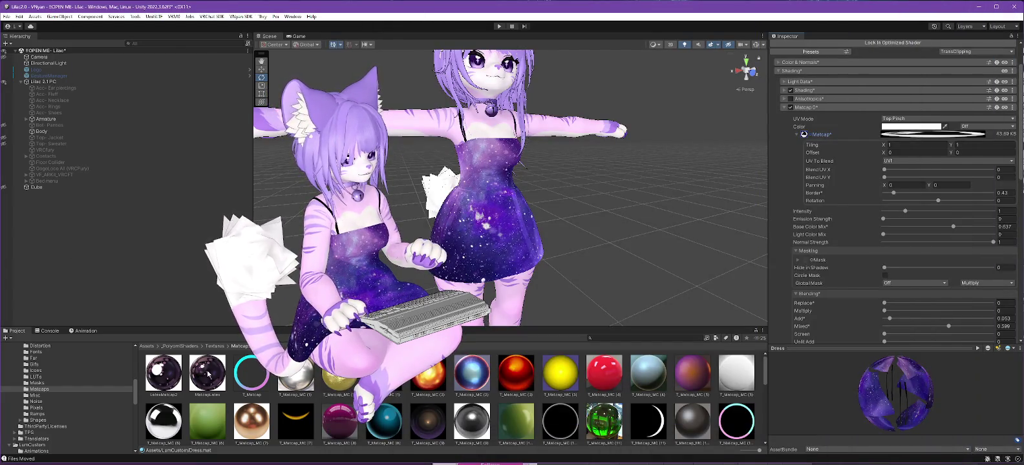
# Step: Apply the purple galaxy texture as the matcap, testing intensity 5 and emission 20 then 0
pyautogui.moveTo(802, 133); pyautogui.dragTo(804, 134)
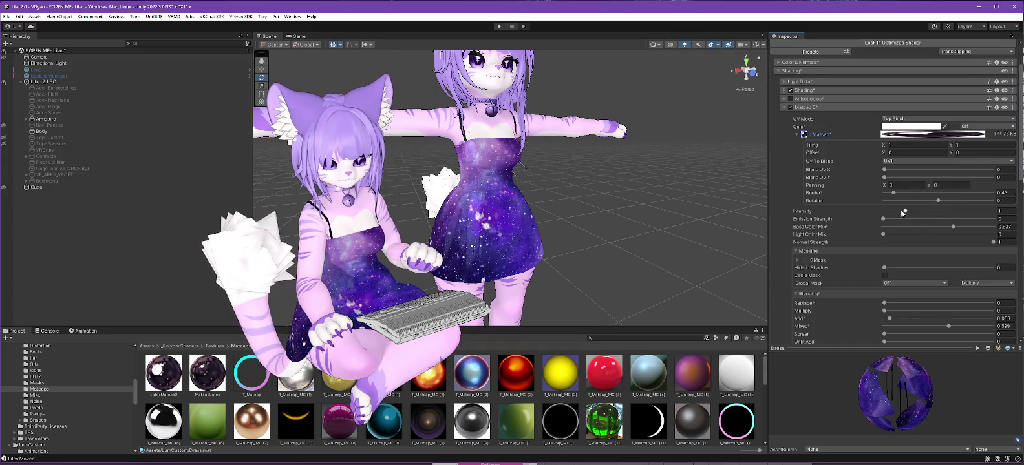
pyautogui.moveTo(904, 210)
pyautogui.mouseDown()
pyautogui.moveTo(996, 211)
pyautogui.moveTo(798, 198)
pyautogui.moveTo(902, 197)
pyautogui.mouseUp()
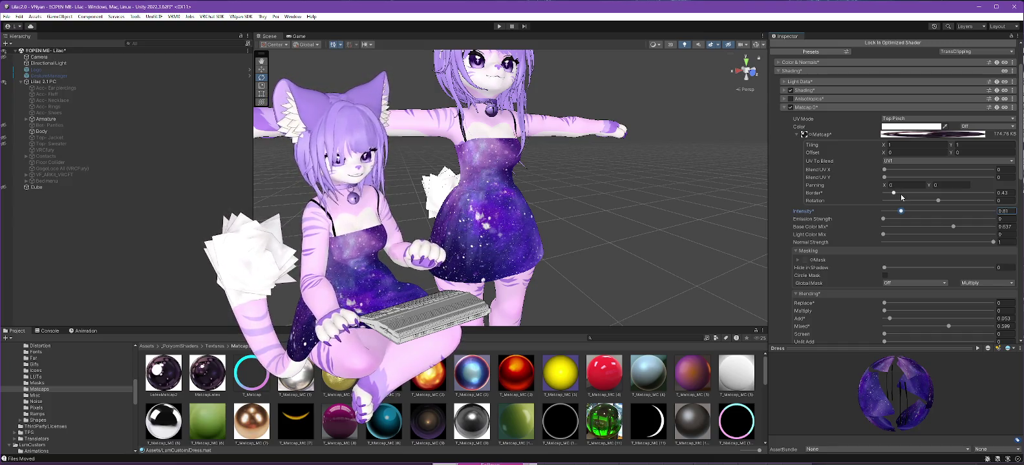
pyautogui.moveTo(883, 219)
pyautogui.mouseDown()
pyautogui.moveTo(993, 219)
pyautogui.moveTo(809, 219)
pyautogui.moveTo(993, 219)
pyautogui.mouseUp()
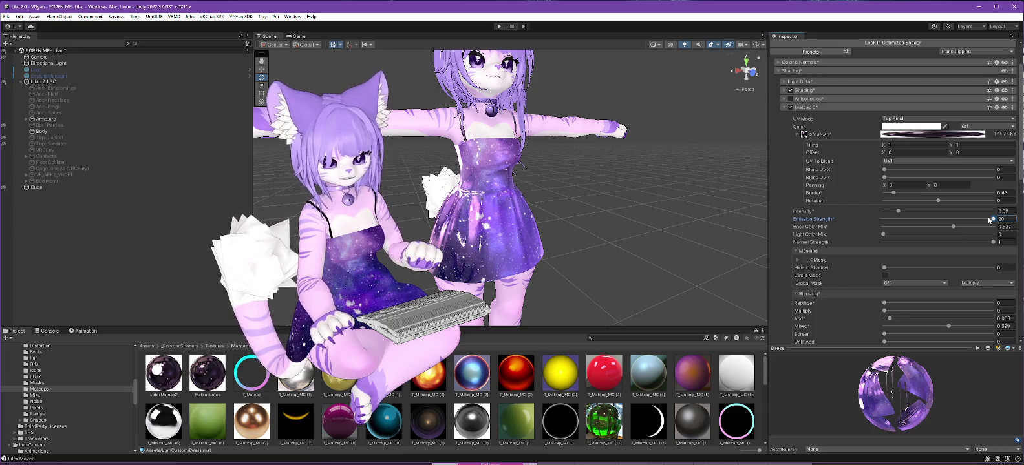
pyautogui.moveTo(991, 219); pyautogui.dragTo(825, 227)
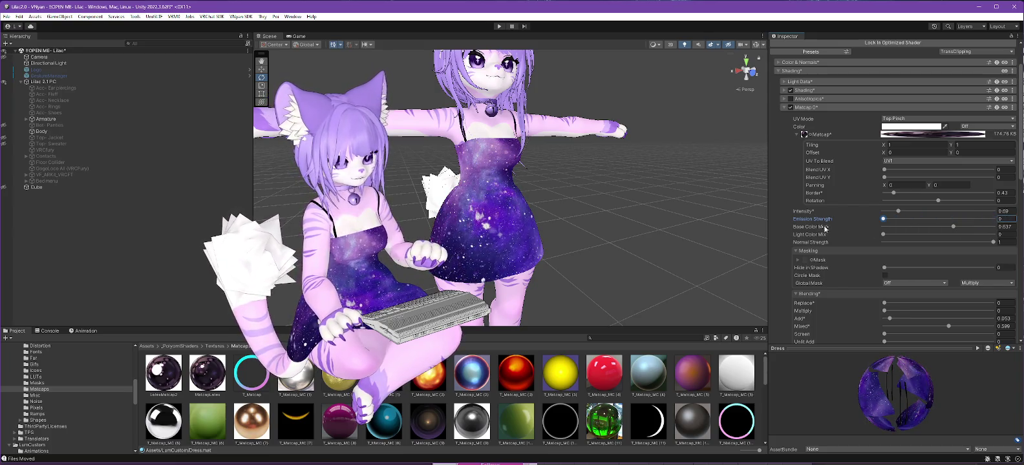
pyautogui.click(898, 213)
pyautogui.moveTo(898, 213); pyautogui.dragTo(993, 211)
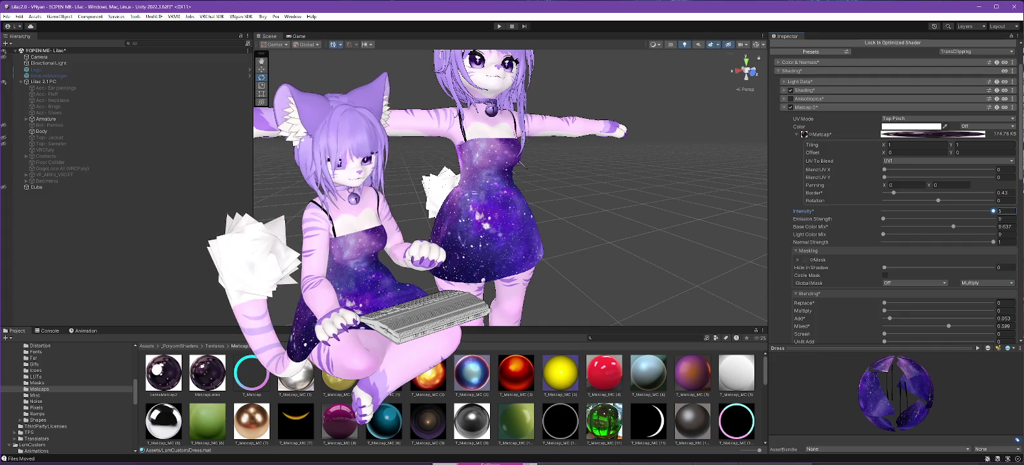
# Step: Set matcap Intensity to 1, Light Color Mix to 0 and Emission Strength to about 0.31
pyautogui.moveTo(881, 220); pyautogui.dragTo(886, 221)
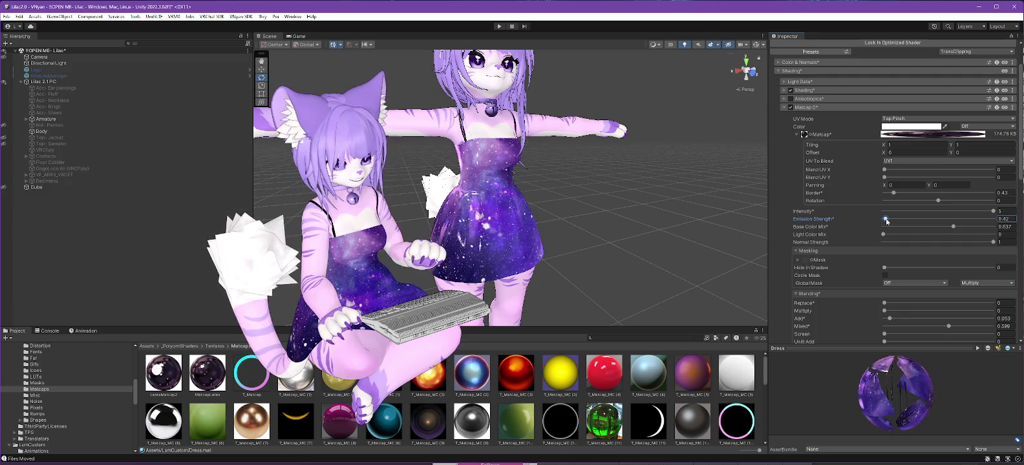
pyautogui.moveTo(993, 212); pyautogui.dragTo(922, 222)
pyautogui.click(998, 211)
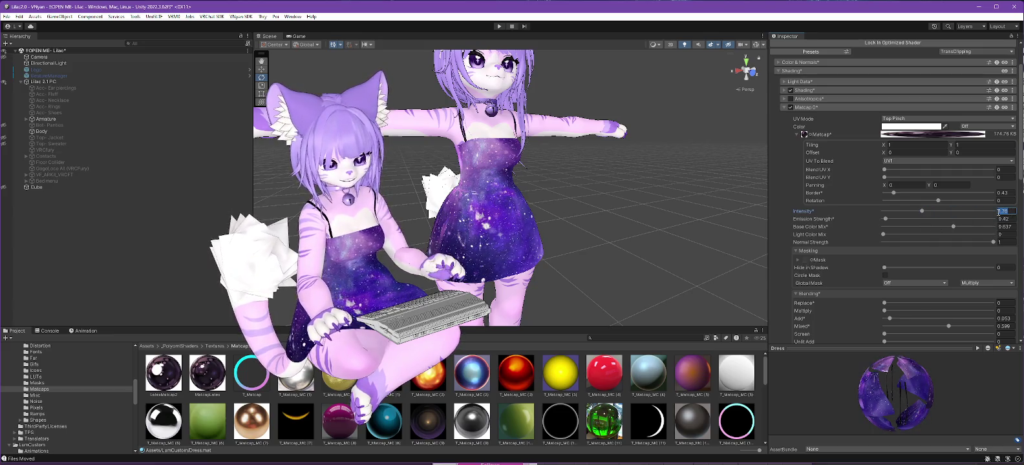
pyautogui.write('1')
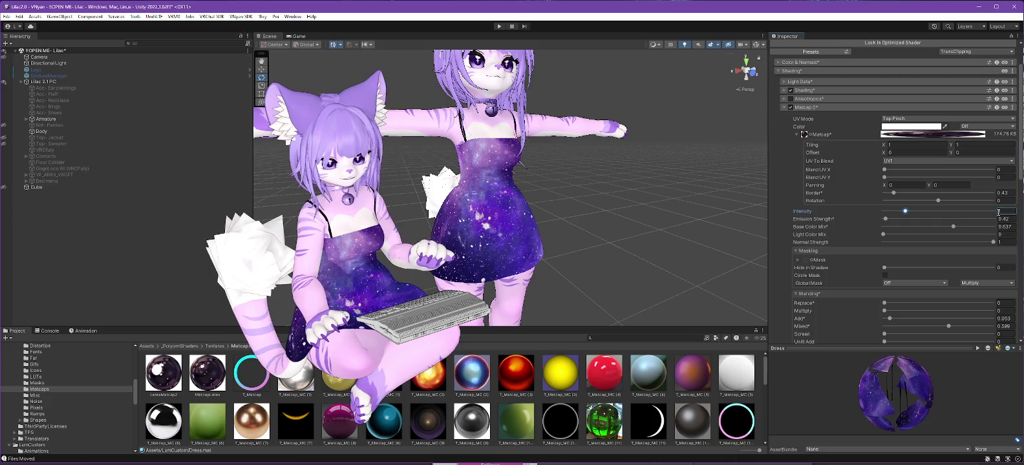
pyautogui.moveTo(884, 235); pyautogui.dragTo(810, 237)
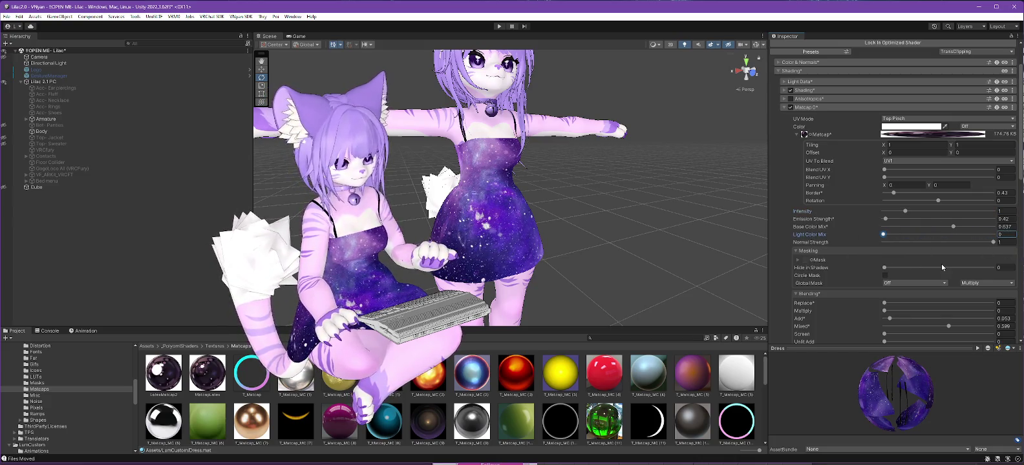
pyautogui.click(885, 220)
pyautogui.moveTo(885, 220); pyautogui.dragTo(889, 221)
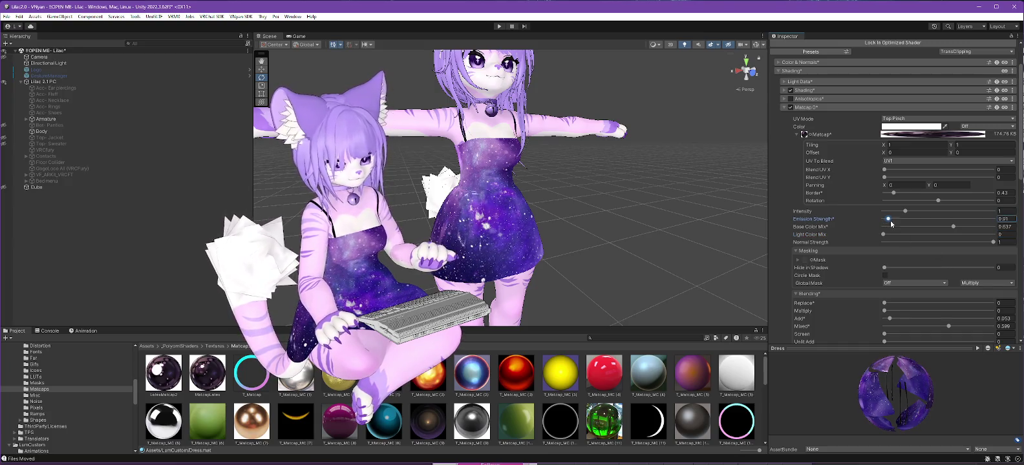
pyautogui.scroll(-1, 841, 227)
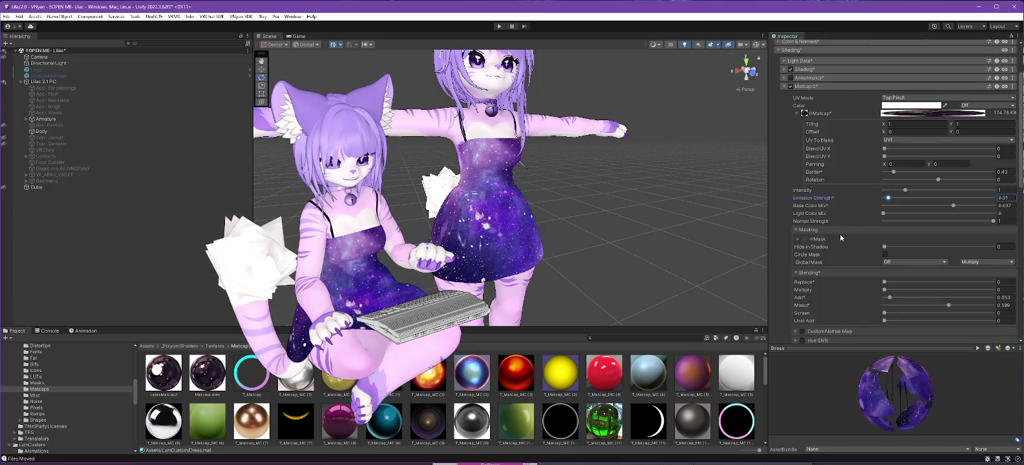
# Step: Experiment with Replace, Add and Mixed matcap blending, settling on a high Add value
pyautogui.moveTo(884, 283); pyautogui.dragTo(992, 283)
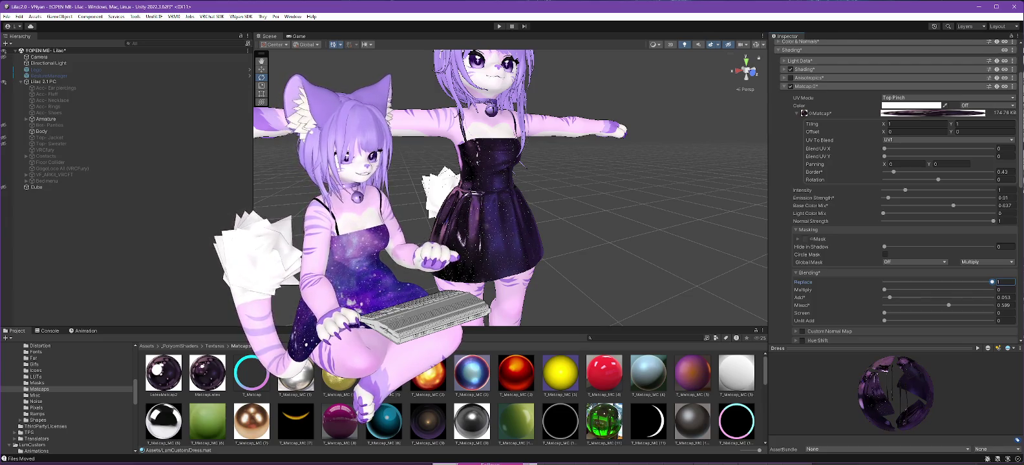
pyautogui.moveTo(992, 282)
pyautogui.mouseDown()
pyautogui.moveTo(843, 272)
pyautogui.moveTo(993, 289)
pyautogui.mouseUp()
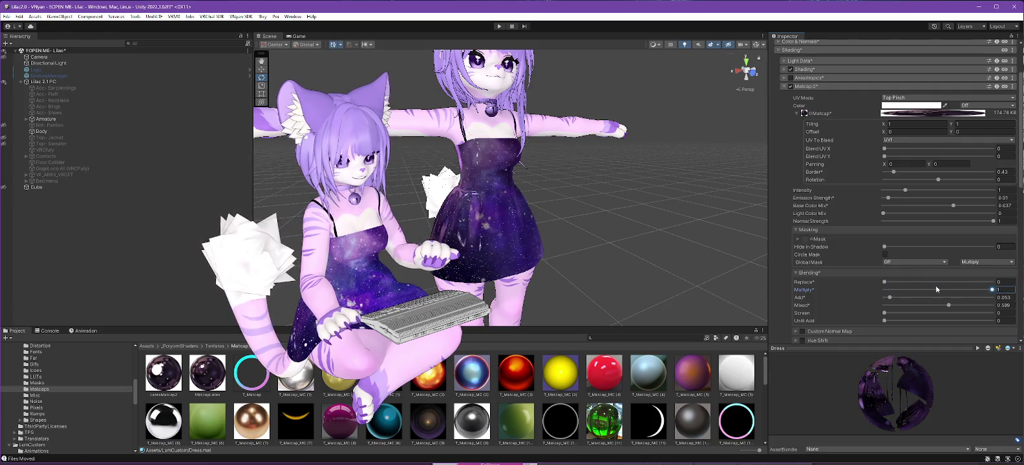
pyautogui.hotkey('ctrl', 'z')
pyautogui.moveTo(890, 297); pyautogui.dragTo(993, 297)
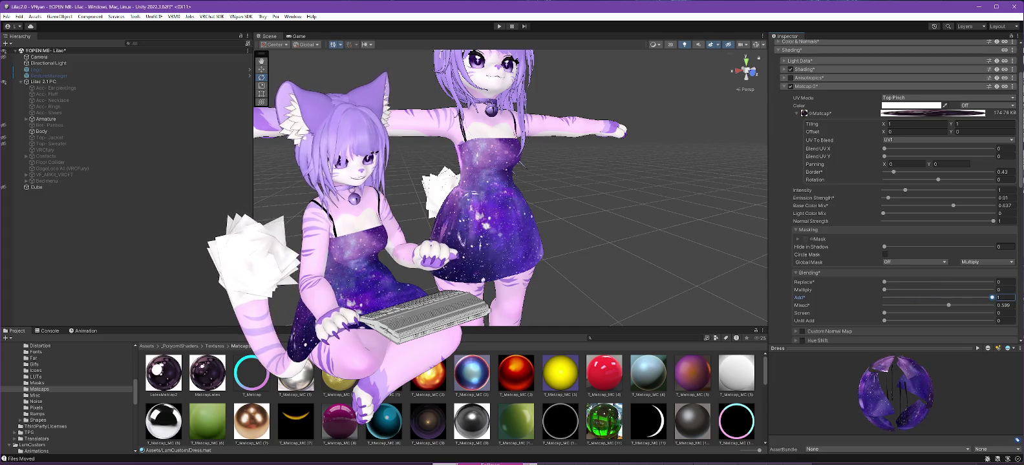
pyautogui.moveTo(992, 298)
pyautogui.mouseDown()
pyautogui.moveTo(907, 297)
pyautogui.moveTo(983, 306)
pyautogui.mouseUp()
pyautogui.click(948, 305)
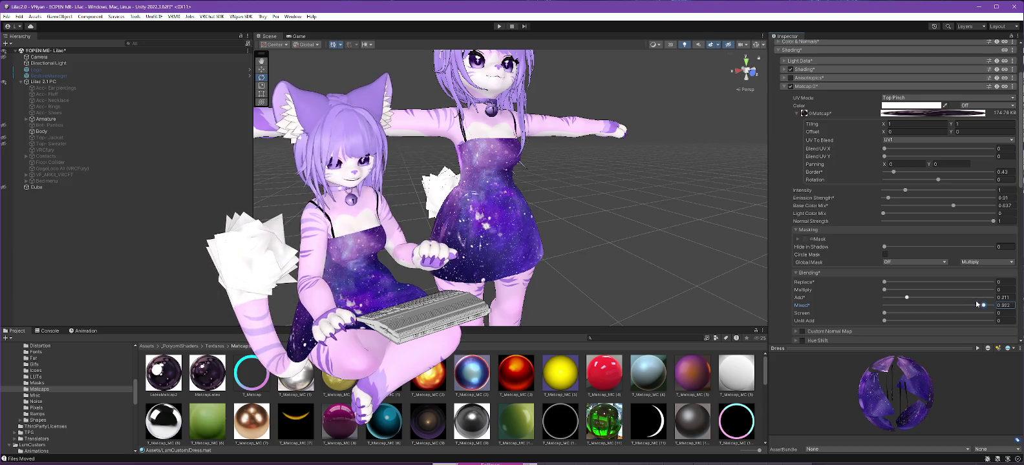
pyautogui.hotkey('ctrl', 'z')
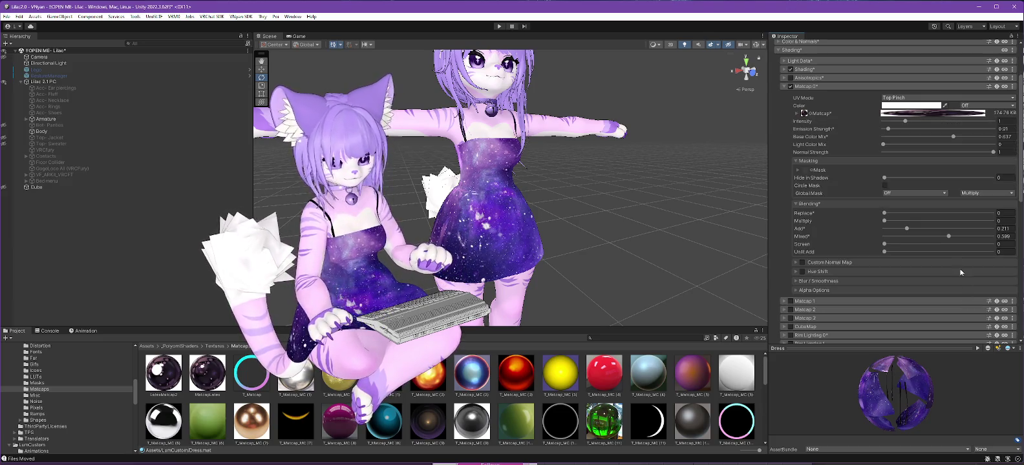
pyautogui.moveTo(907, 229)
pyautogui.mouseDown()
pyautogui.moveTo(1002, 227)
pyautogui.moveTo(978, 228)
pyautogui.mouseUp()
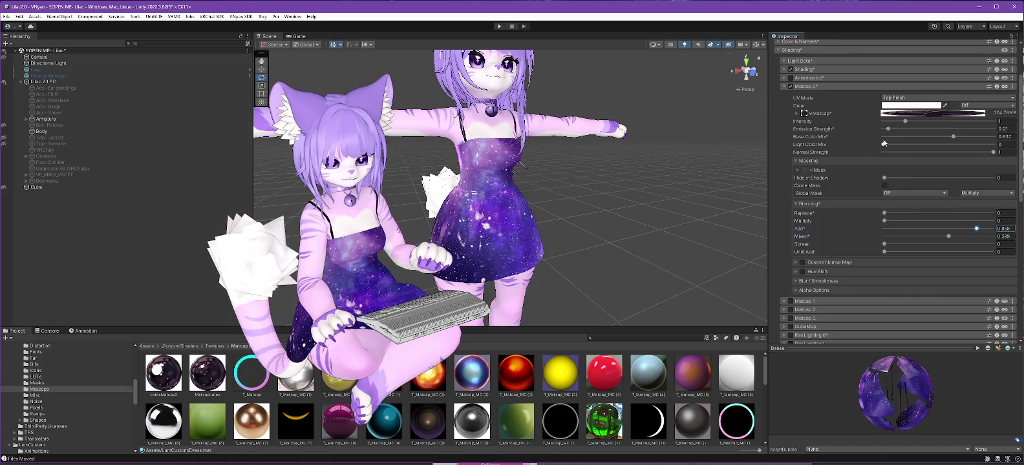
# Step: Set matcap Emission and Unlit Add blending to 0
pyautogui.moveTo(888, 128); pyautogui.dragTo(882, 129)
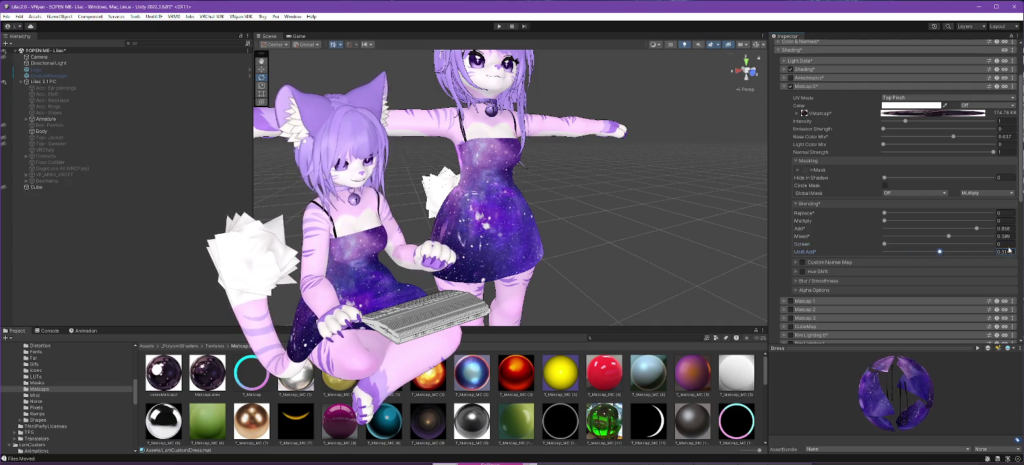
pyautogui.moveTo(982, 251); pyautogui.dragTo(720, 257)
pyautogui.scroll(-1, 867, 232)
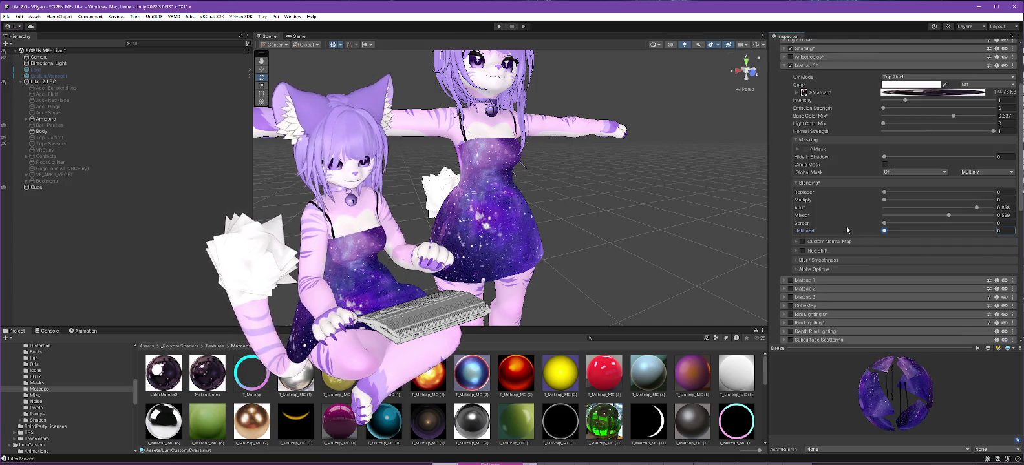
pyautogui.scroll(-2, 846, 226)
pyautogui.scroll(2, 853, 162)
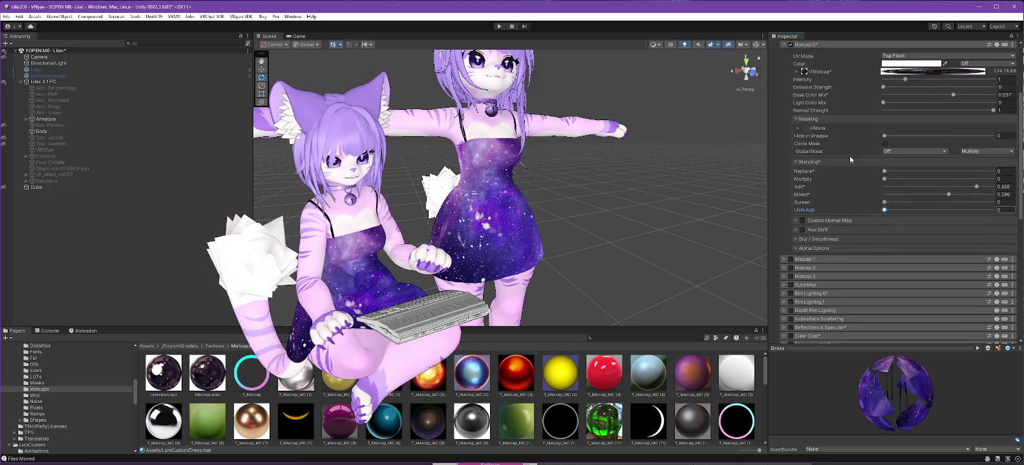
pyautogui.scroll(1, 850, 157)
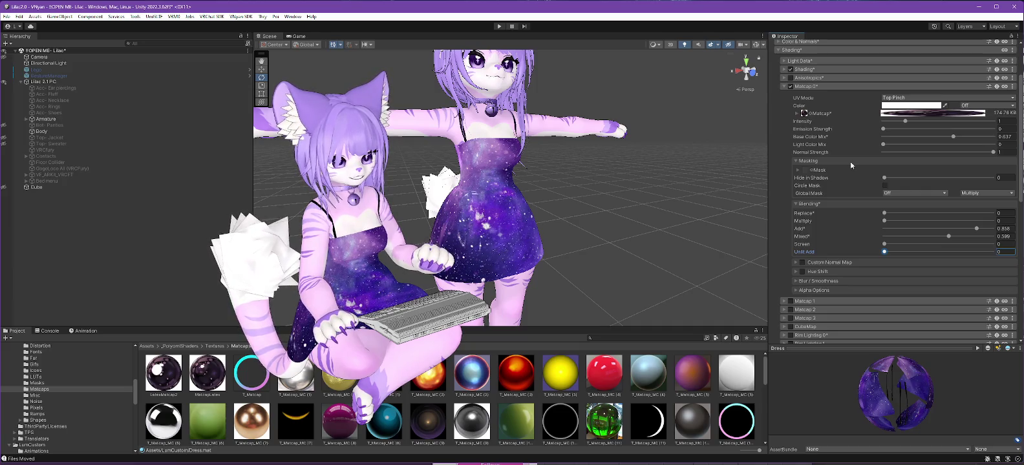
pyautogui.scroll(-1, 850, 161)
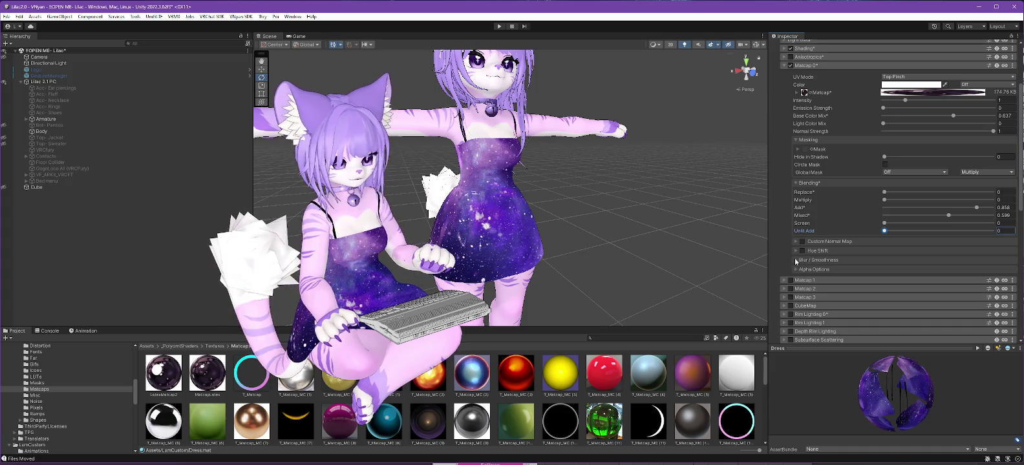
# Step: Set matcap Smoothness to about 0.752 with an R-channel mask and adjust Override Alpha
pyautogui.click(795, 260)
pyautogui.moveTo(993, 270)
pyautogui.mouseDown()
pyautogui.moveTo(916, 271)
pyautogui.moveTo(952, 273)
pyautogui.mouseUp()
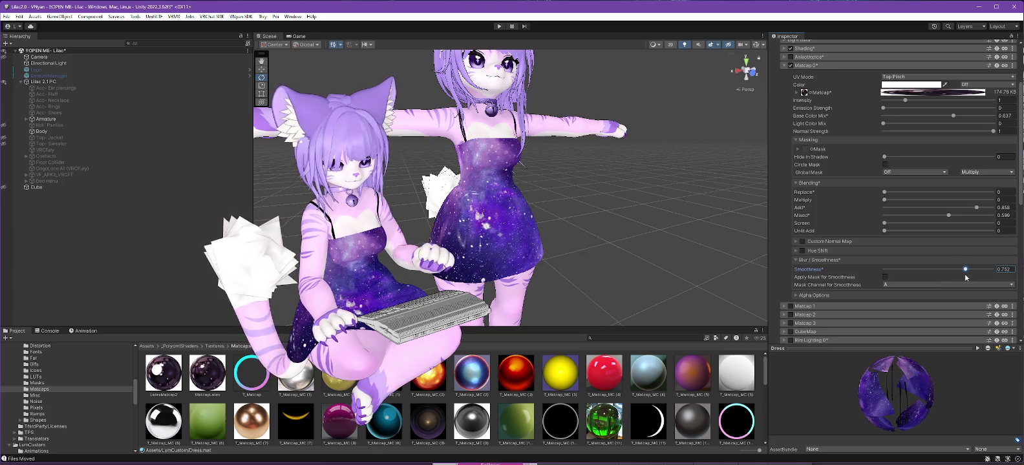
pyautogui.click(917, 285)
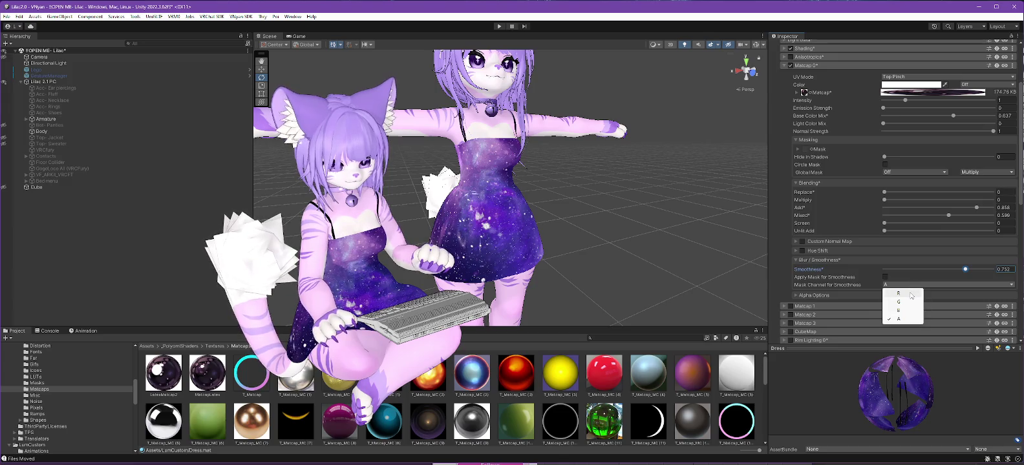
pyautogui.click(900, 294)
pyautogui.click(912, 283)
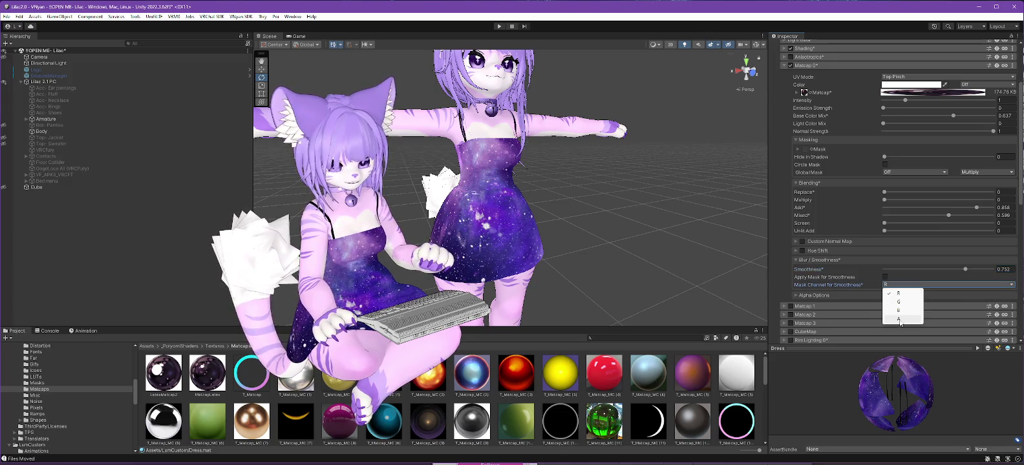
pyautogui.click(795, 295)
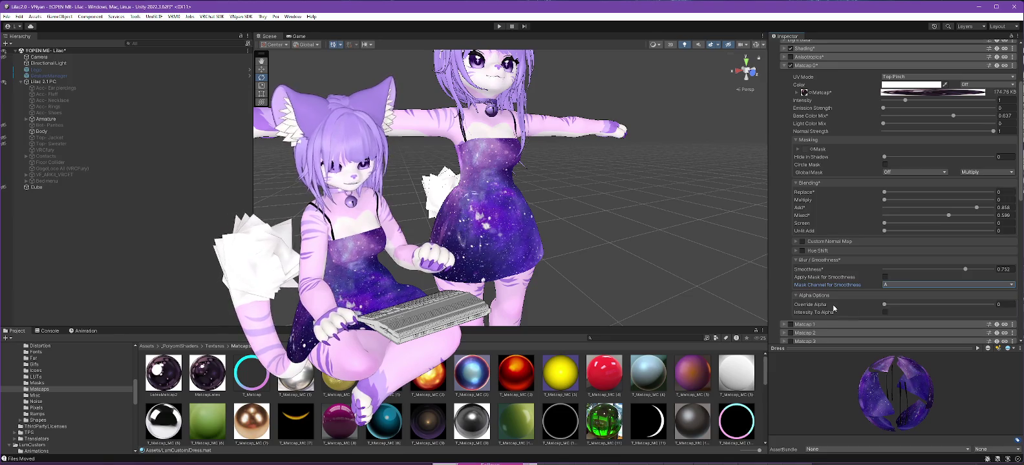
pyautogui.moveTo(885, 305); pyautogui.dragTo(961, 301)
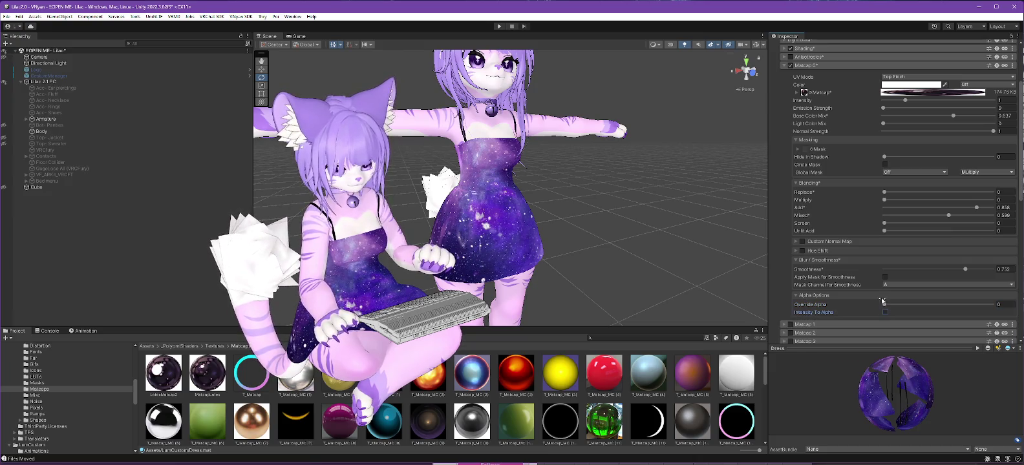
pyautogui.scroll(-1, 844, 238)
pyautogui.scroll(-1, 846, 234)
pyautogui.scroll(-1, 847, 229)
pyautogui.scroll(-1, 848, 228)
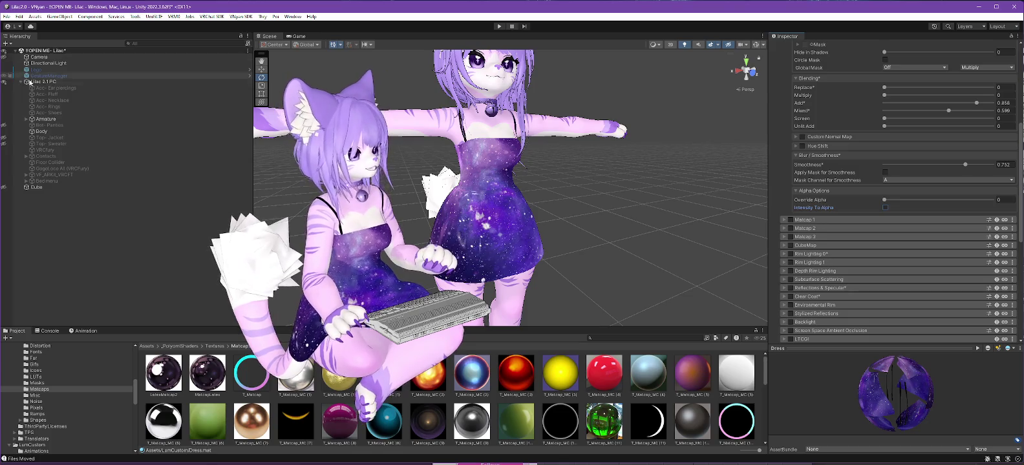
pyautogui.scroll(8, 1022, 160)
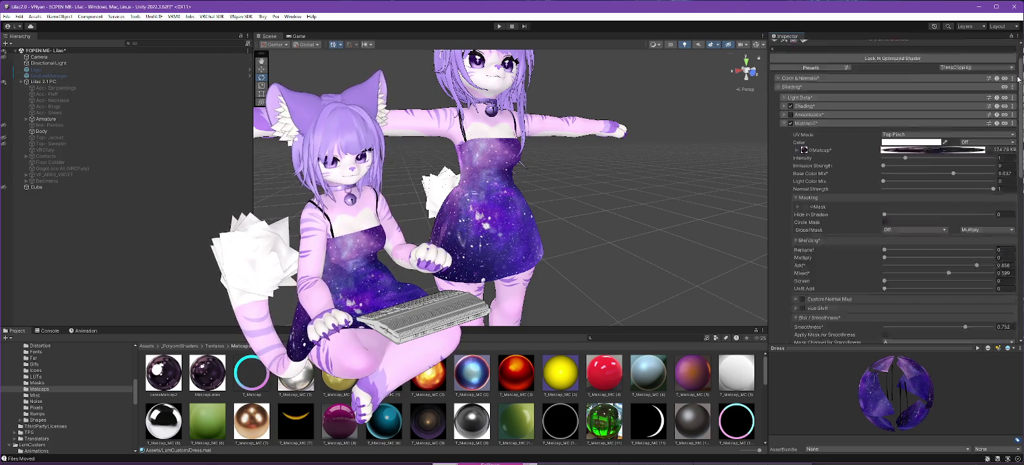
# Step: Re-lock the Dress shader as optimized and export the avatar over Lilac 2.3.2 PC.vsfavatar
pyautogui.click(892, 89)
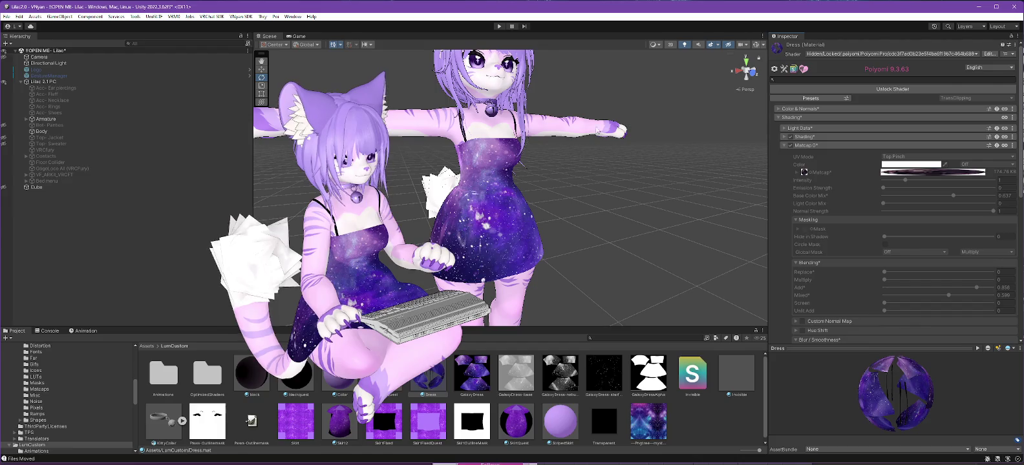
pyautogui.click(37, 82)
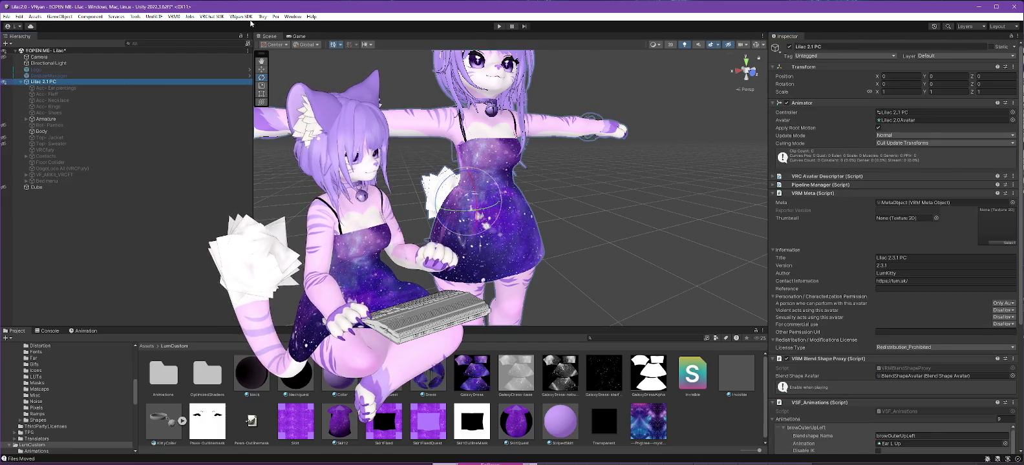
pyautogui.click(240, 16)
pyautogui.click(363, 34)
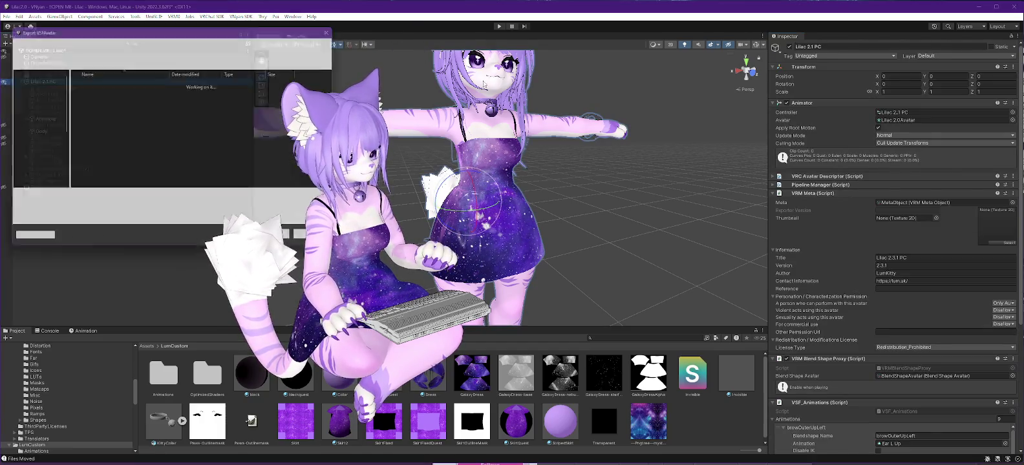
pyautogui.click(104, 94)
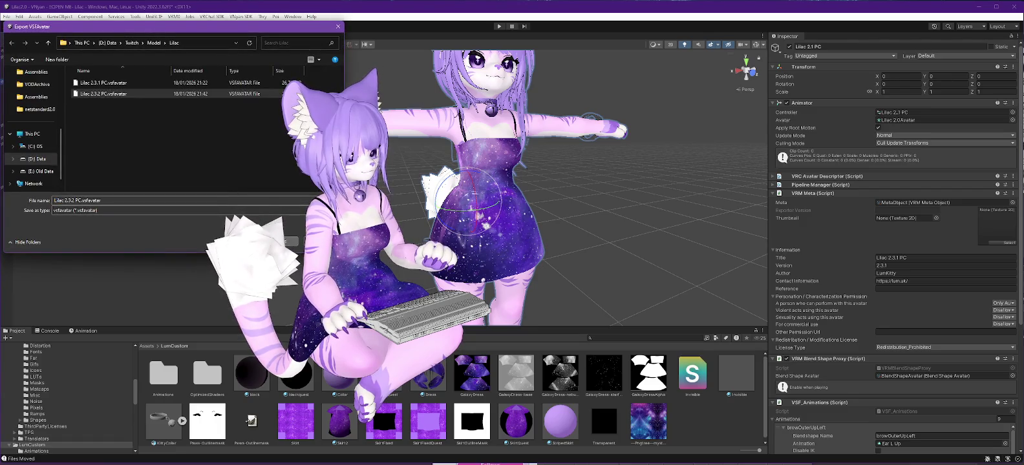
pyautogui.click(288, 241)
pyautogui.click(521, 249)
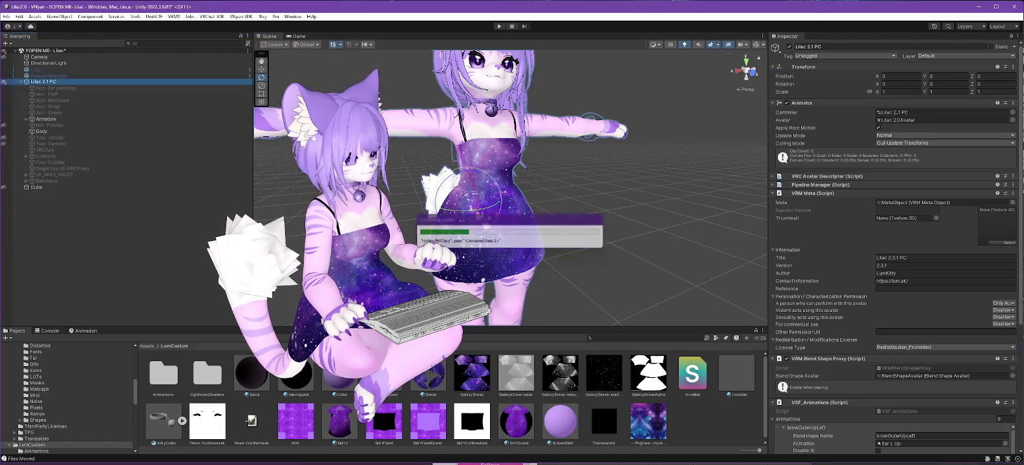
pyautogui.hotkey('alt', 'Tab')
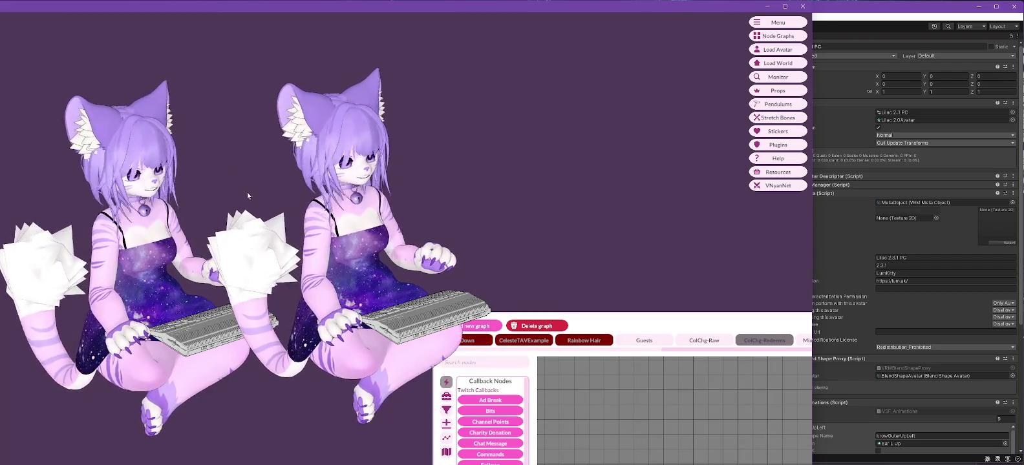
# Step: Zoom and orbit VNyan's camera to inspect the galaxy dress, cancel Load Avatar, and return to Unity
pyautogui.scroll(3, 172, 292)
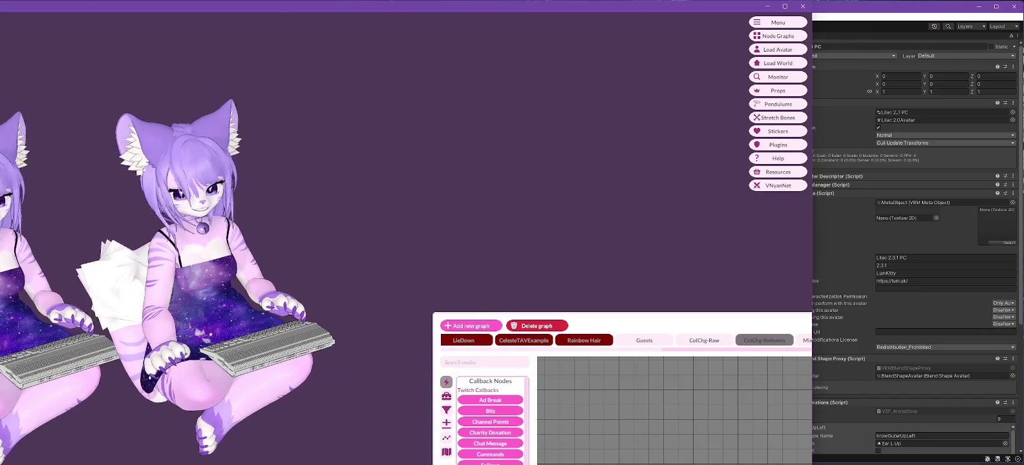
pyautogui.moveTo(171, 292); pyautogui.dragTo(212, 289, button='right')
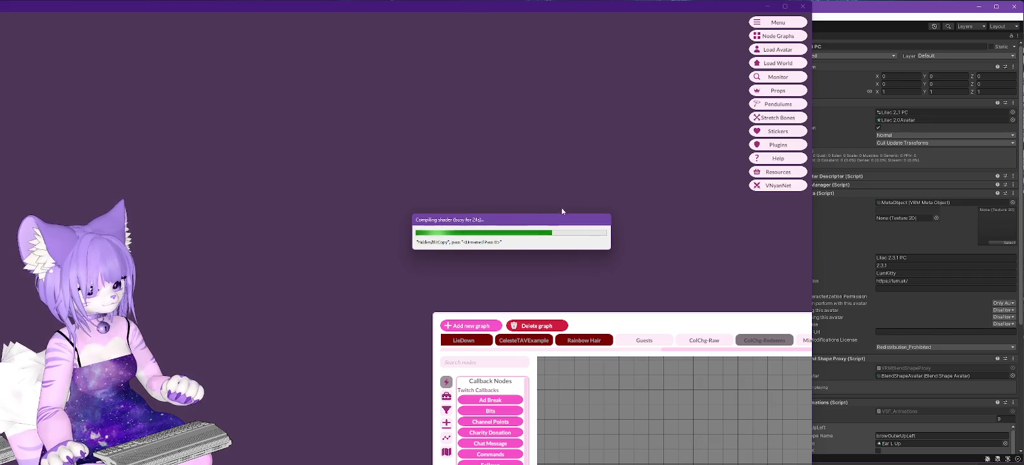
pyautogui.click(777, 49)
pyautogui.press('Return')
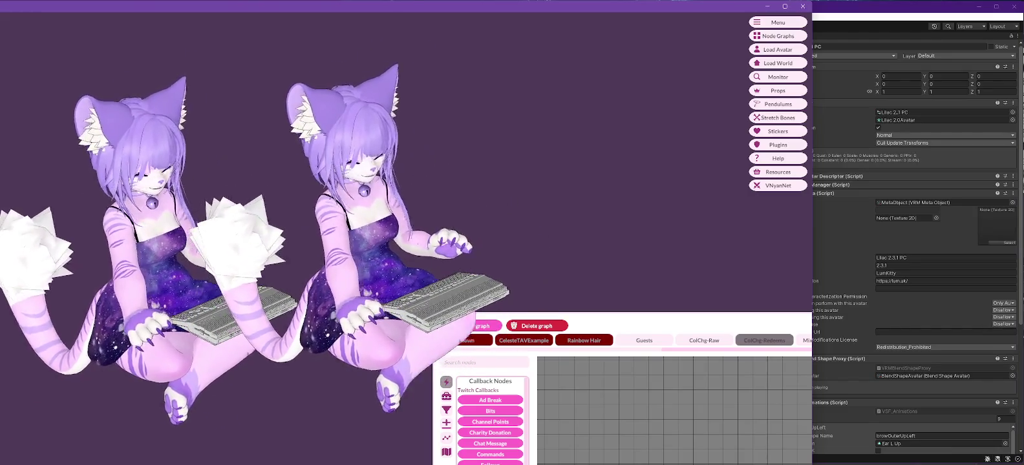
pyautogui.click(873, 11)
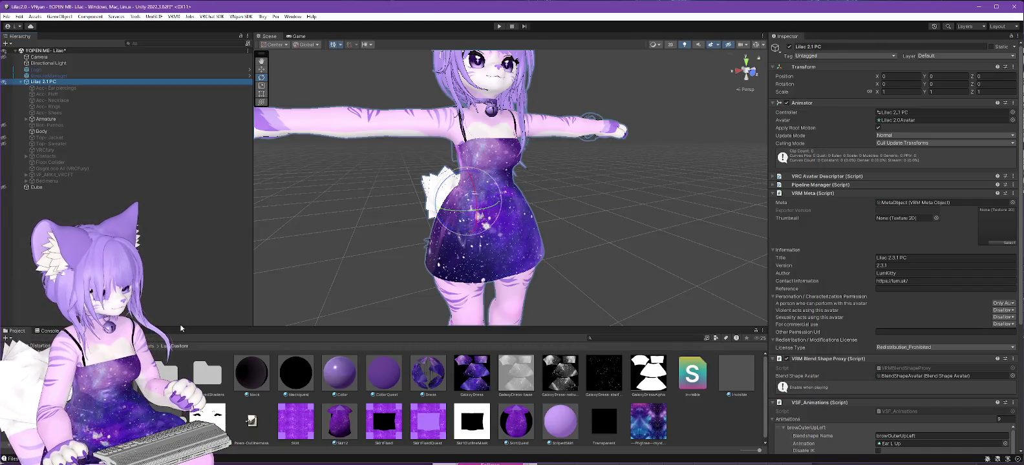
# Step: Find Dress_Normal under Textures > Other and check its normal-map import settings
pyautogui.moveTo(511, 327); pyautogui.dragTo(511, 262)
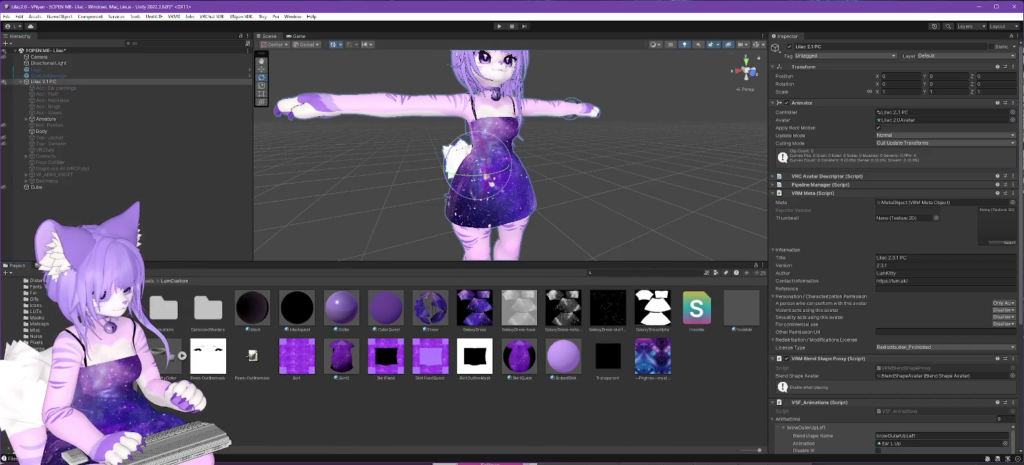
pyautogui.scroll(-3, 33, 311)
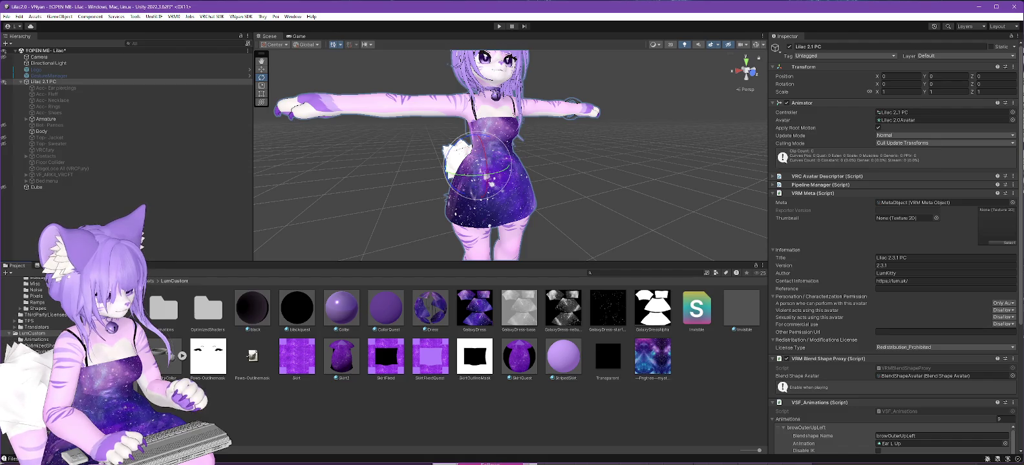
pyautogui.click(77, 303)
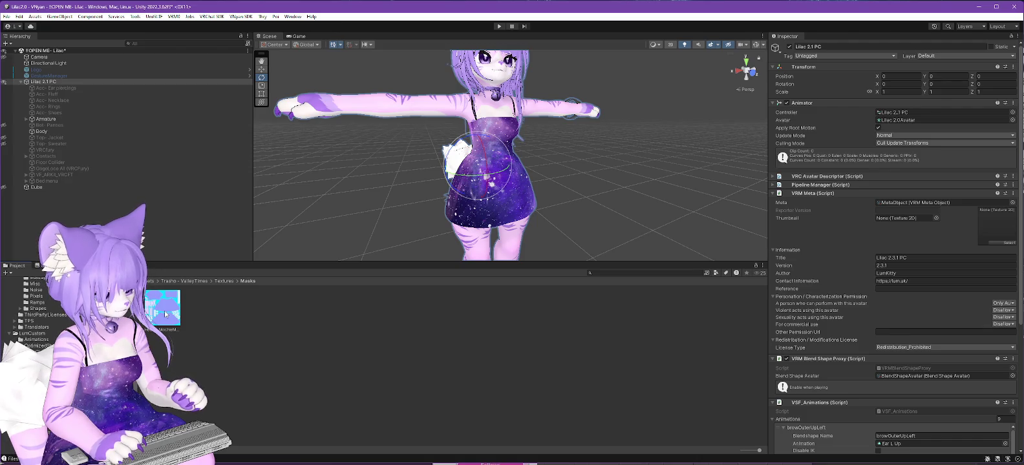
pyautogui.click(77, 304)
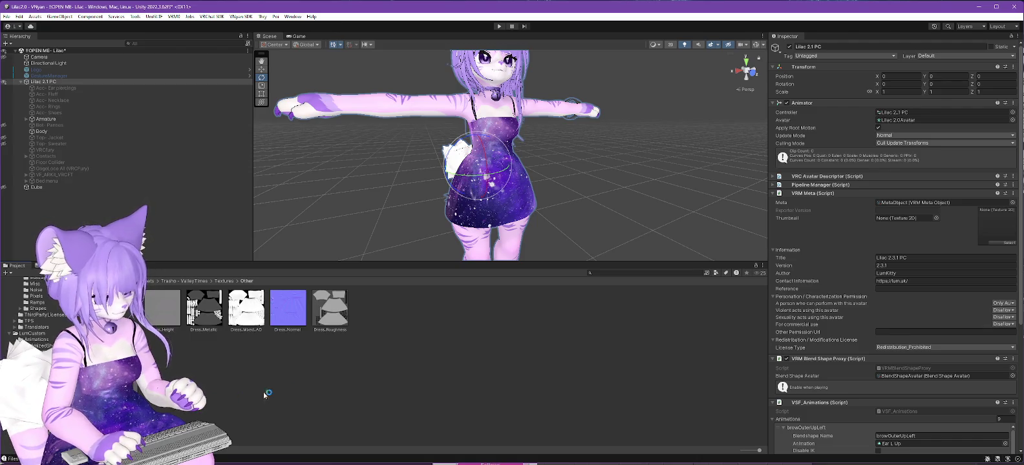
pyautogui.doubleClick(289, 314)
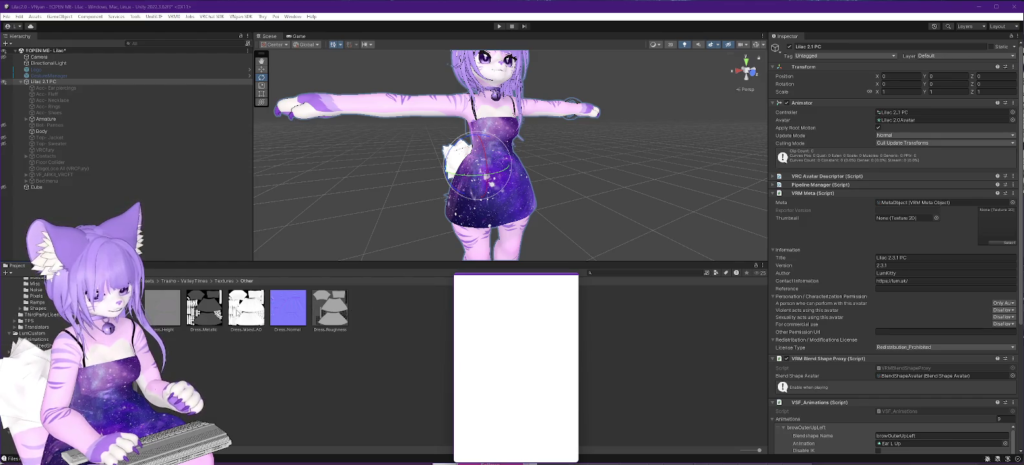
pyautogui.click(297, 310)
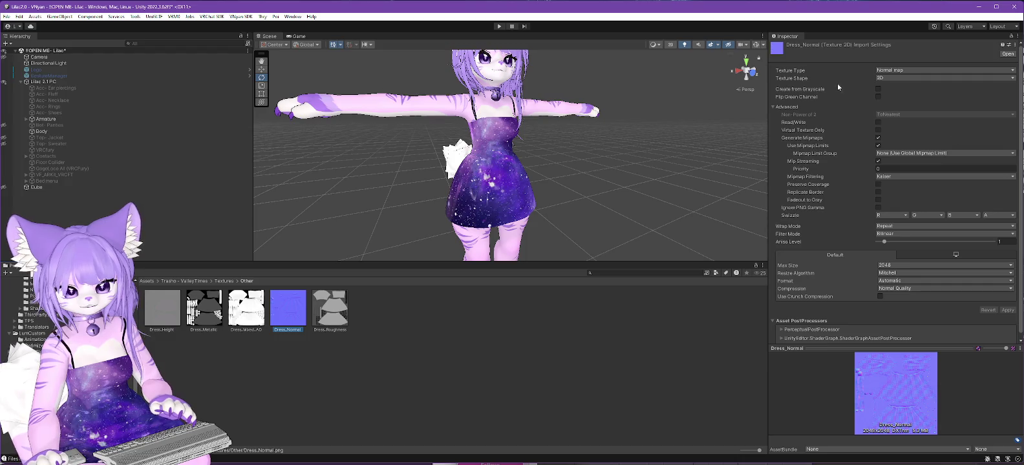
# Step: Return the Project panel to the LumCustom assets folder
pyautogui.scroll(3, 38, 304)
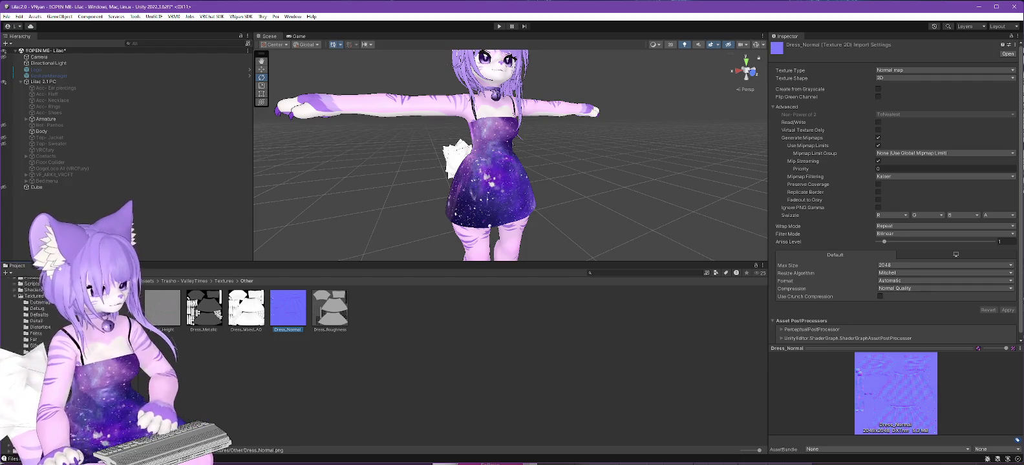
pyautogui.scroll(3, 39, 304)
pyautogui.scroll(3, 38, 304)
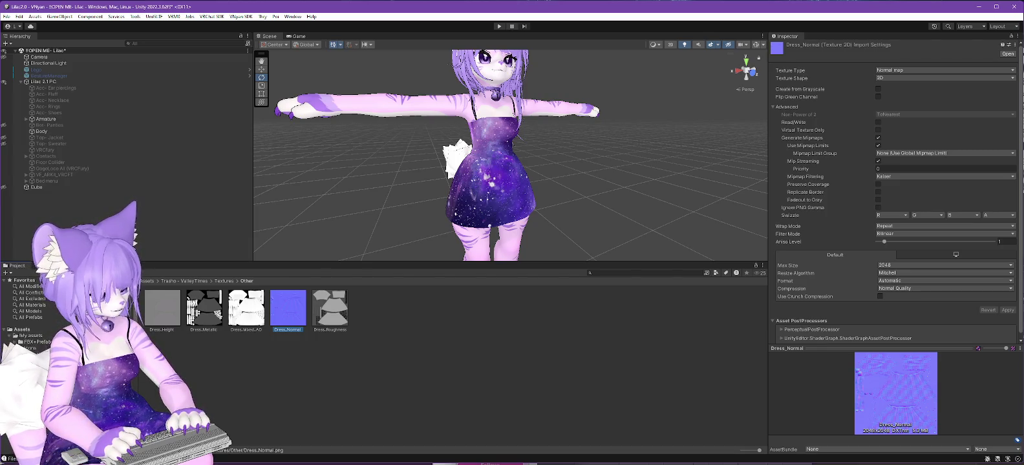
pyautogui.click(39, 362)
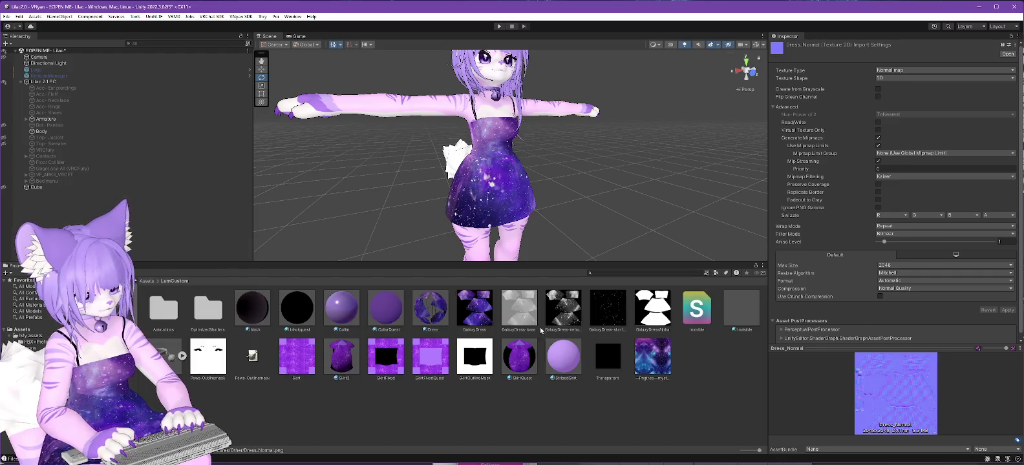
# Step: Unlock the Dress material's Poiyomi shader and set its Normal Map slot to None
pyautogui.click(435, 313)
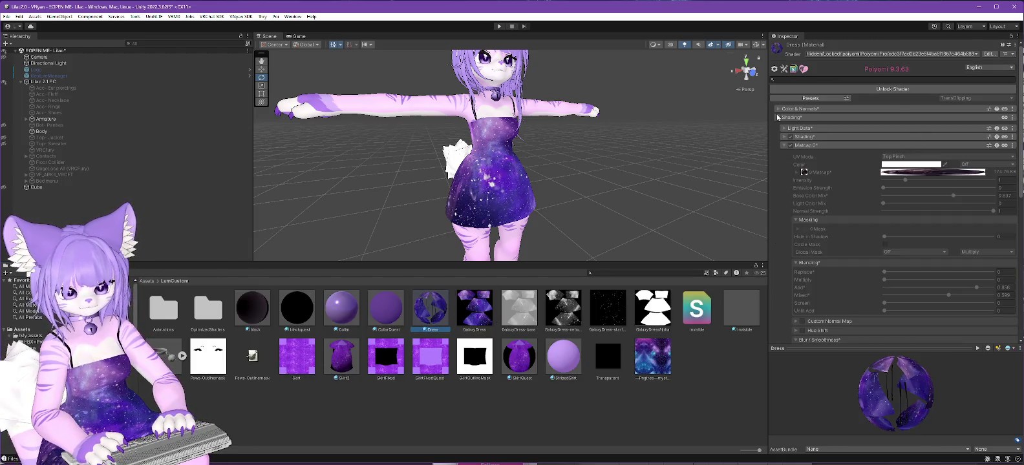
pyautogui.click(905, 89)
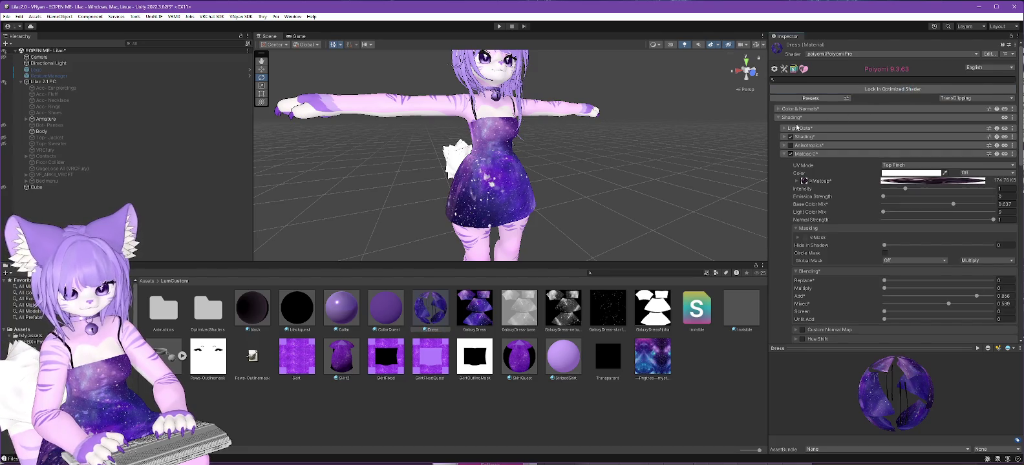
pyautogui.click(778, 109)
pyautogui.click(803, 138)
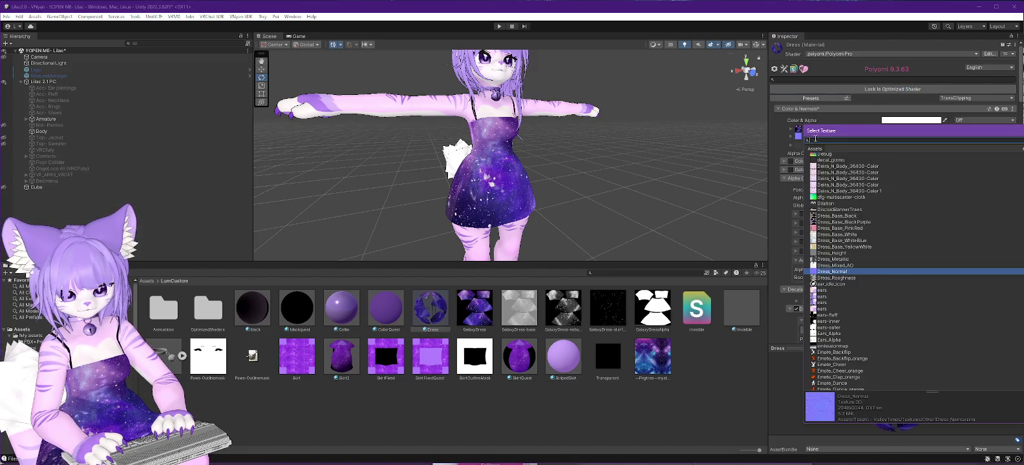
pyautogui.scroll(10, 911, 271)
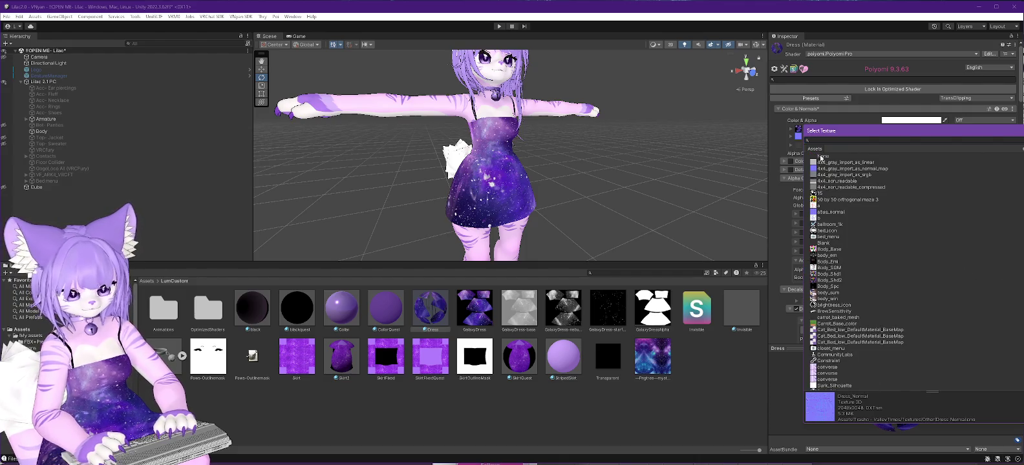
pyautogui.click(821, 157)
pyautogui.moveTo(474, 185)
pyautogui.keyDown('alt'); pyautogui.mouseDown()
pyautogui.moveTo(602, 189)
pyautogui.moveTo(565, 203)
pyautogui.moveTo(498, 201)
pyautogui.moveTo(580, 202)
pyautogui.moveTo(510, 202)
pyautogui.mouseUp(); pyautogui.keyUp('alt')
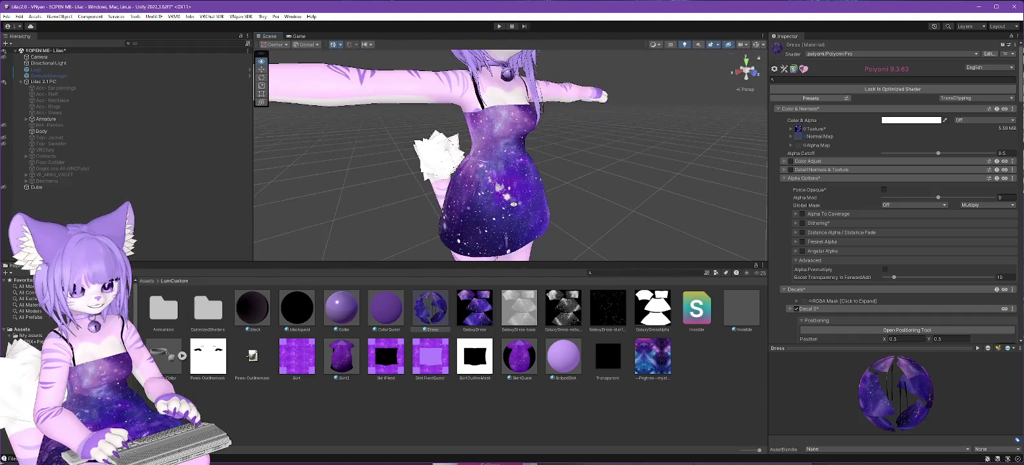
# Step: Turn off Matcap 0 on the Dress material and enable Reflections & Specular
pyautogui.click(779, 110)
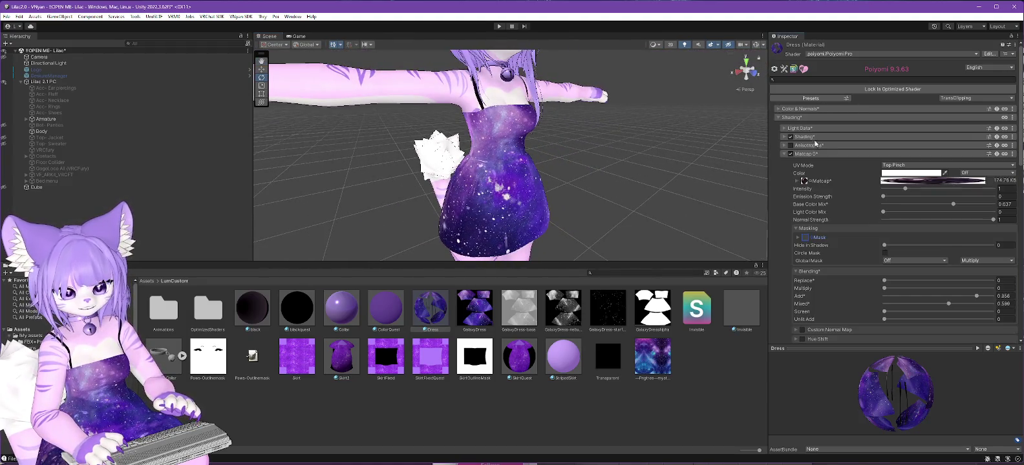
pyautogui.click(784, 156)
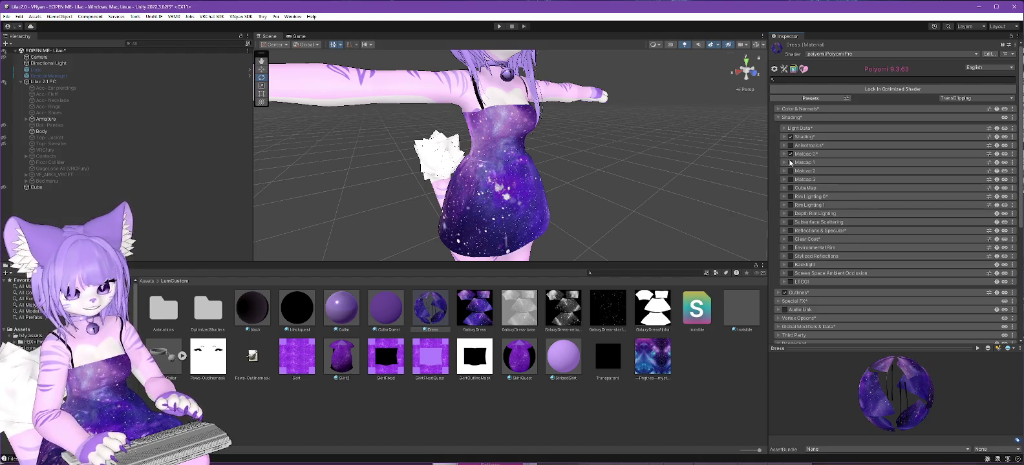
pyautogui.click(790, 155)
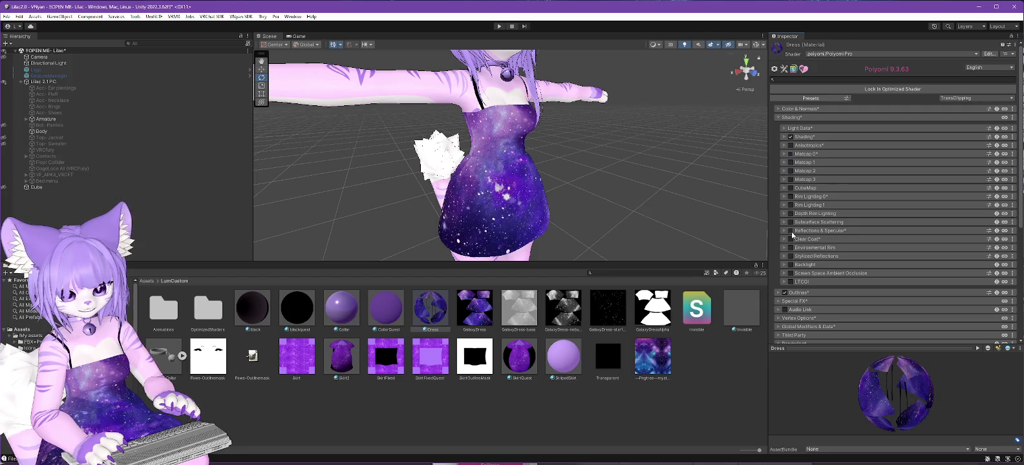
pyautogui.click(791, 232)
# Step: Try Clear Coat, then disable Clear Coat and Reflections and re-enable Matcap 0
pyautogui.scroll(-2, 805, 210)
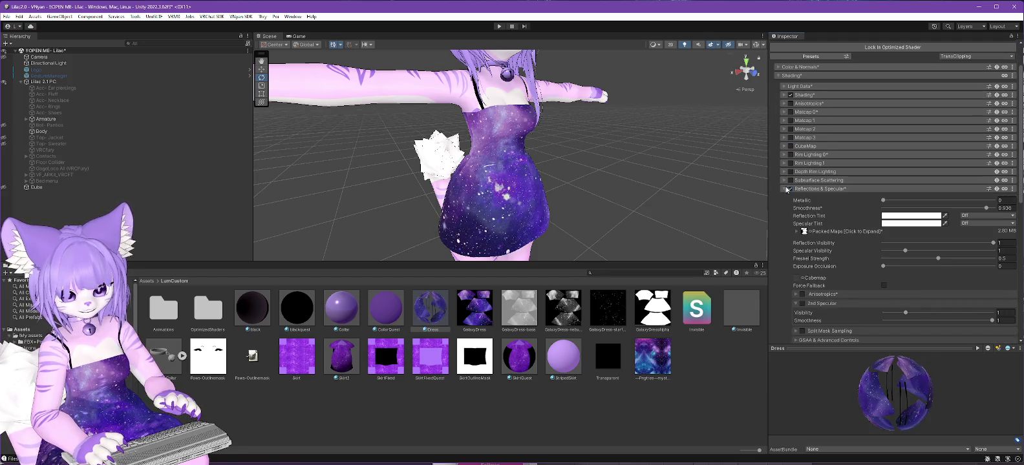
pyautogui.click(787, 189)
pyautogui.click(790, 197)
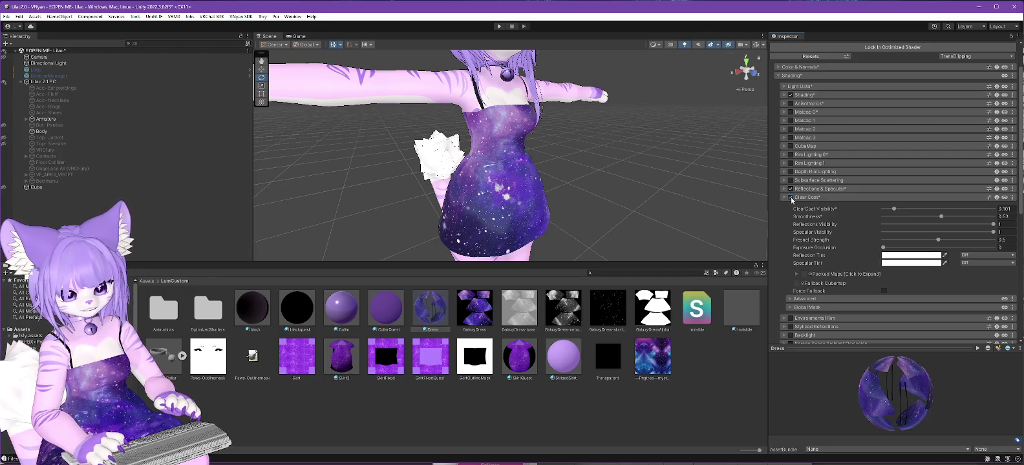
pyautogui.click(790, 197)
pyautogui.click(790, 189)
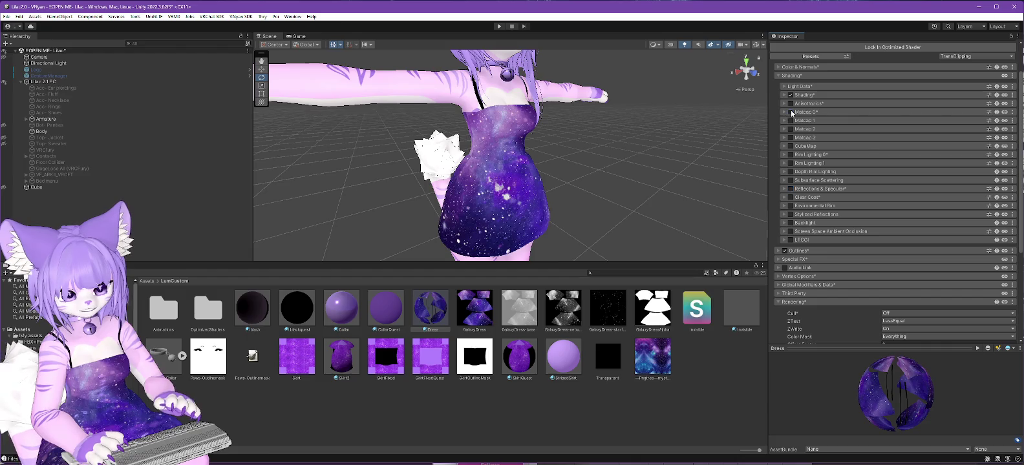
pyautogui.click(790, 112)
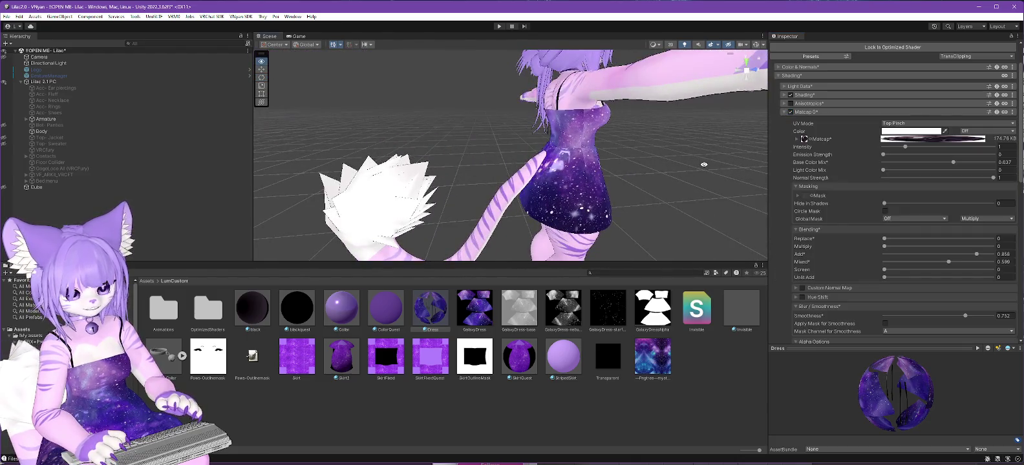